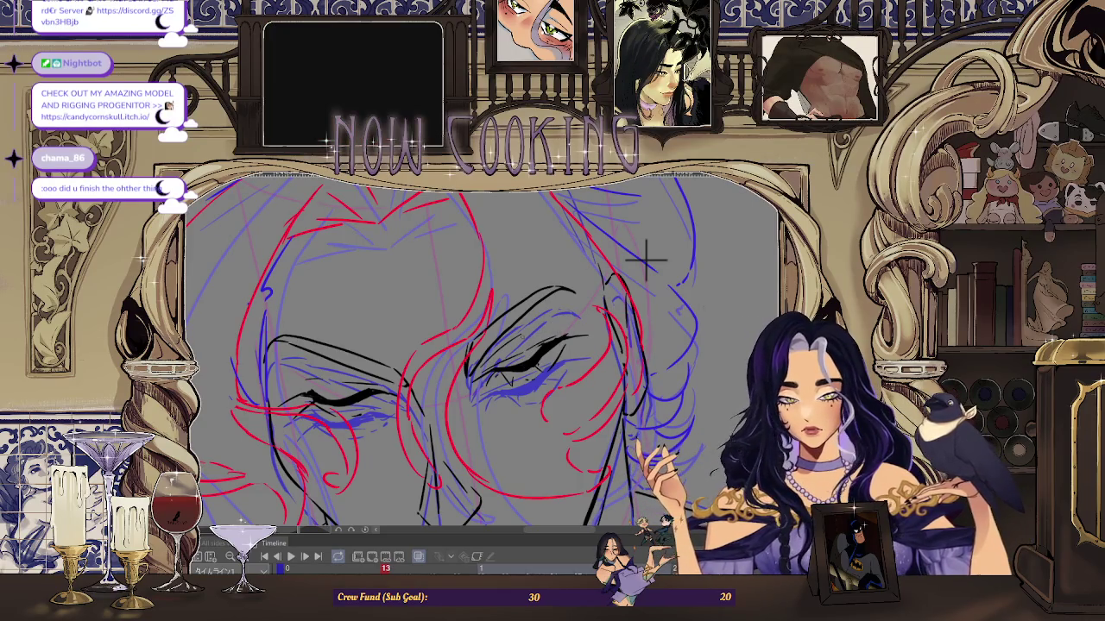
# Step: Play through the animation, then reshape the closed right eye with a free transform
pyautogui.scroll(-2, 615, 297)
pyautogui.click(418, 562)
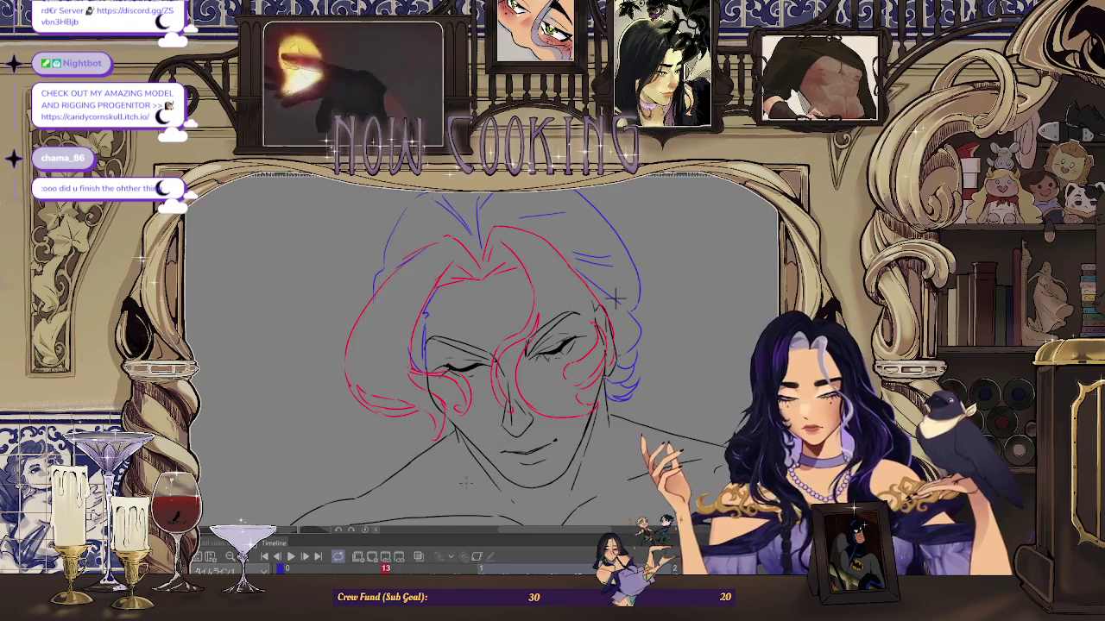
pyautogui.scroll(2, 615, 297)
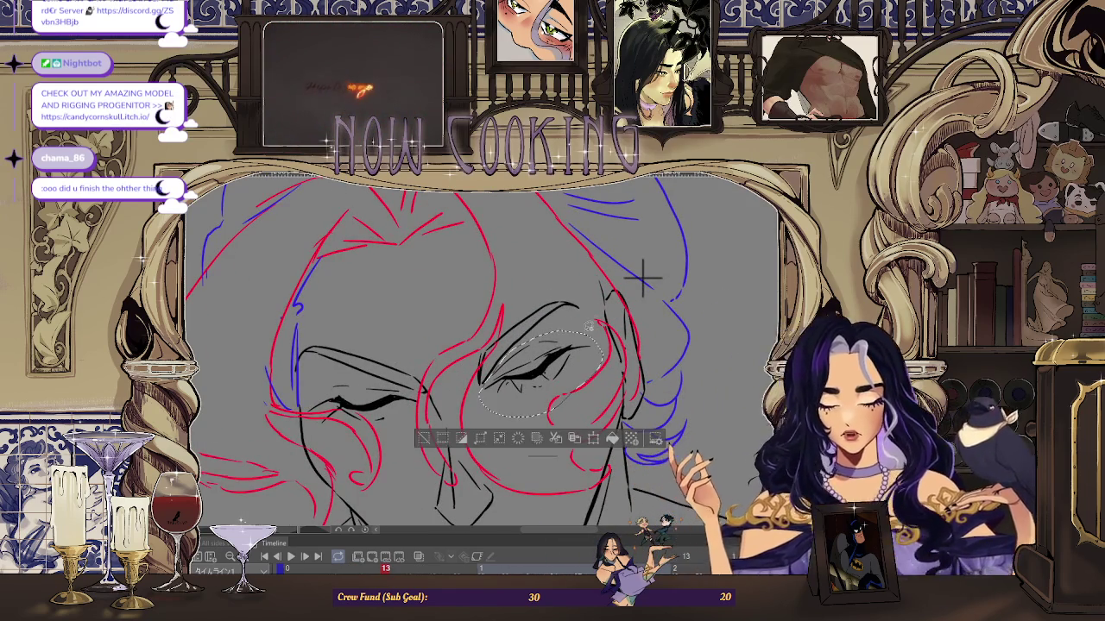
pyautogui.hotkey('ctrl', 't')
pyautogui.press('Return')
# Step: Step through frames 9 to 13, zooming in and out to check the hair roughs
pyautogui.scroll(-3, 621, 294)
pyautogui.scroll(-1, 574, 319)
pyautogui.press('Right')
pyautogui.press('Right')
pyautogui.press('Right')
pyautogui.press('Right')
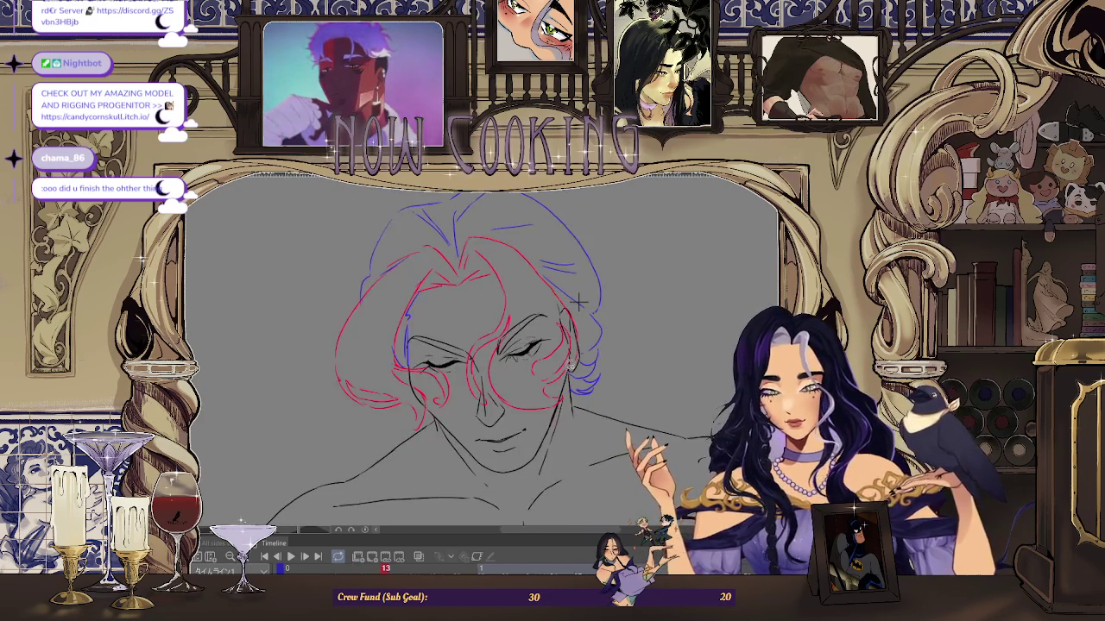
pyautogui.hotkey('ctrl', '+')
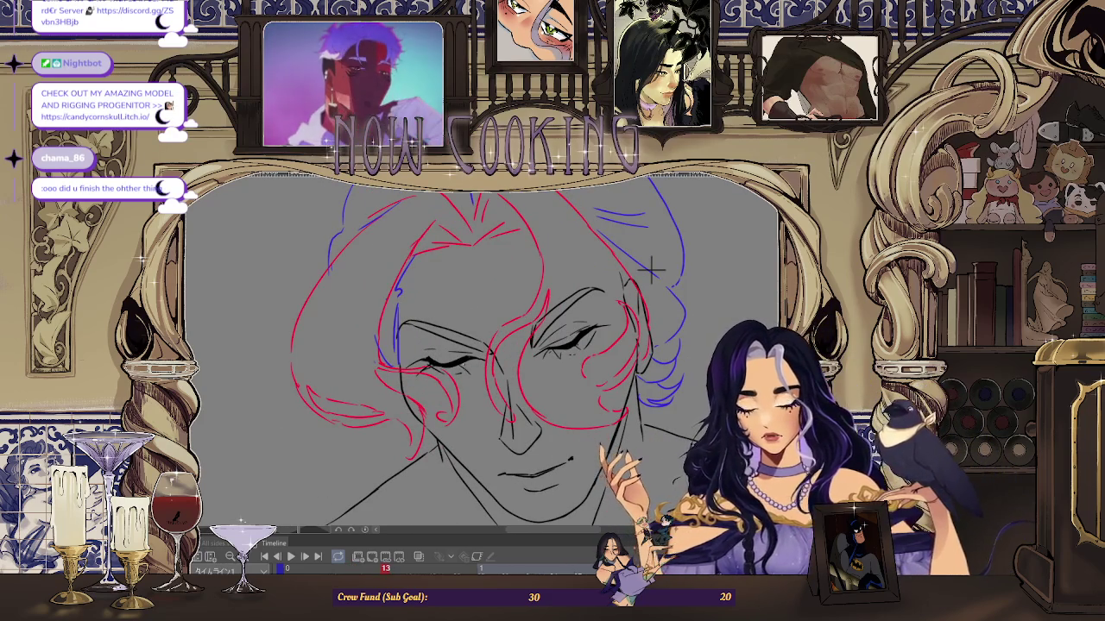
pyautogui.hotkey('ctrl', '+')
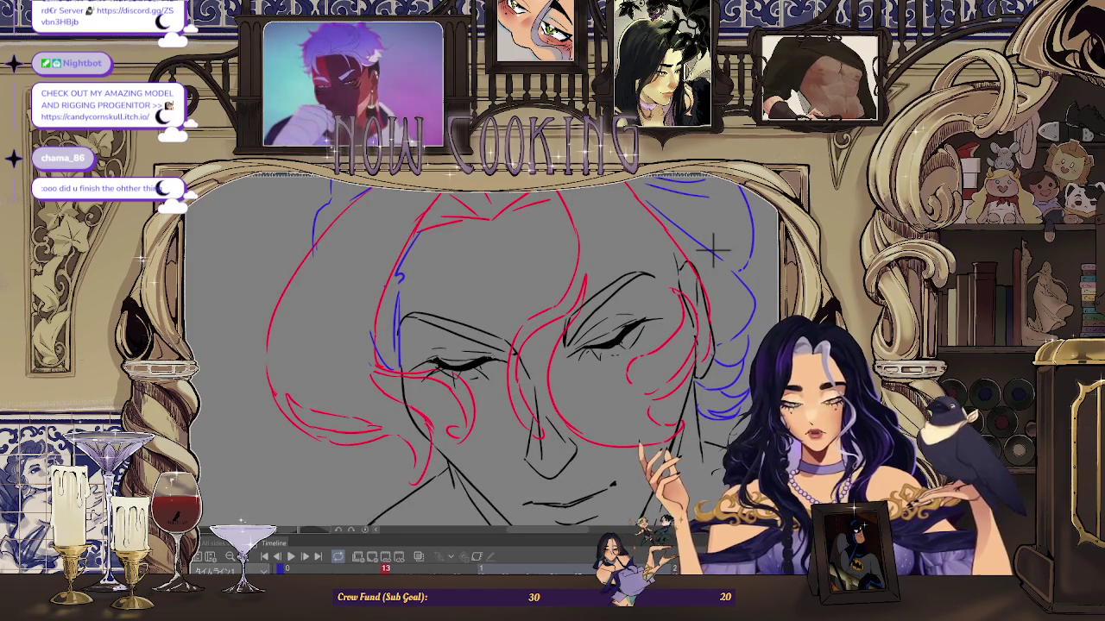
pyautogui.hotkey('ctrl', '-')
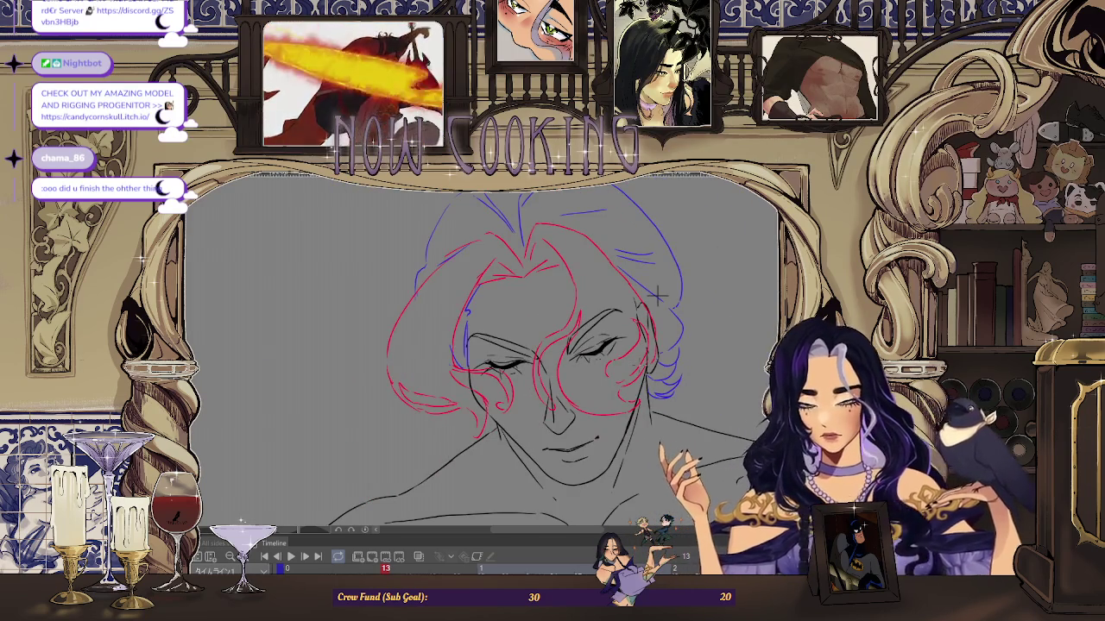
pyautogui.hotkey('ctrl', '-')
pyautogui.hotkey('ctrl', '-')
pyautogui.hotkey('ctrl', '+')
pyautogui.hotkey('ctrl', '+')
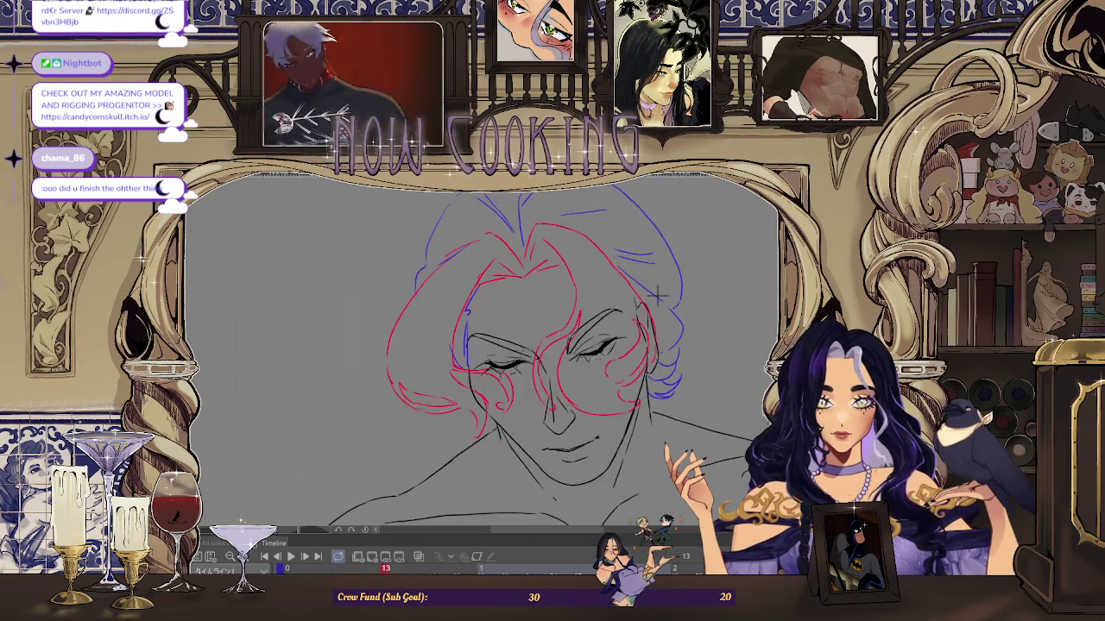
pyautogui.hotkey('ctrl', '+')
pyautogui.hotkey('ctrl', '+')
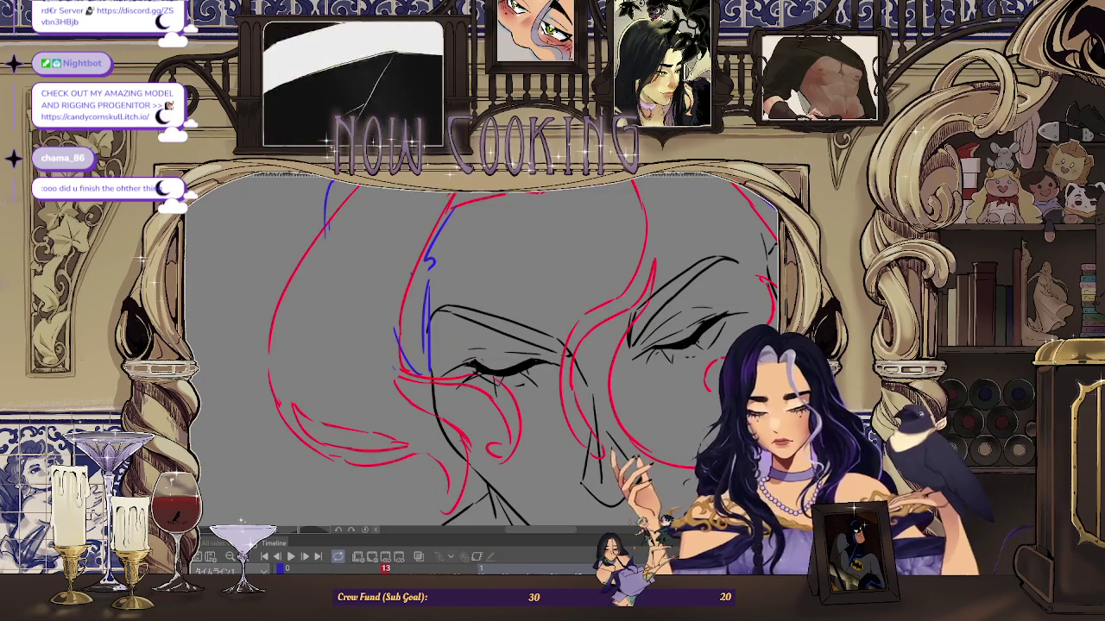
pyautogui.hotkey('ctrl', '-')
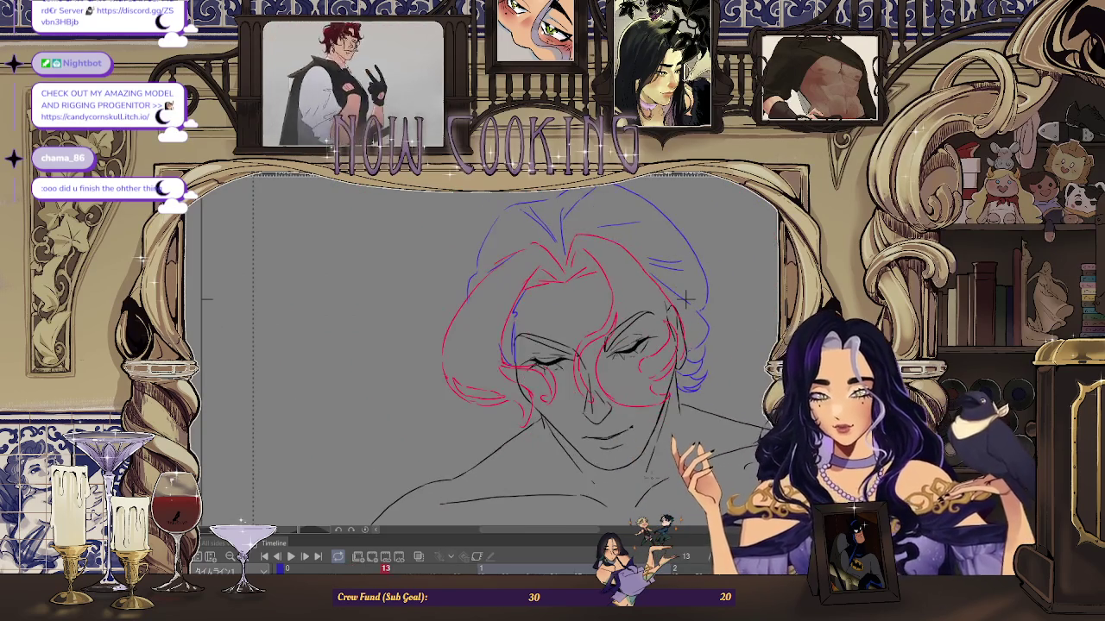
pyautogui.hotkey('ctrl', '0')
pyautogui.press('Right')
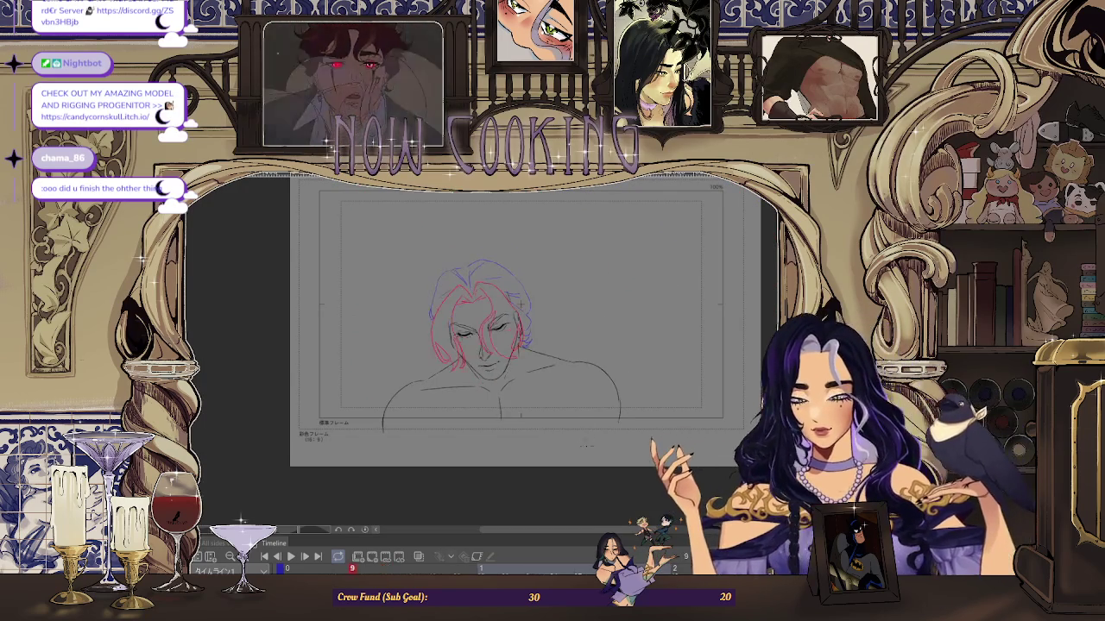
# Step: Go to frame 17 and enable onion skin so neighbouring frames show in red and blue
pyautogui.press('Right')
pyautogui.press('Right')
pyautogui.press('Right')
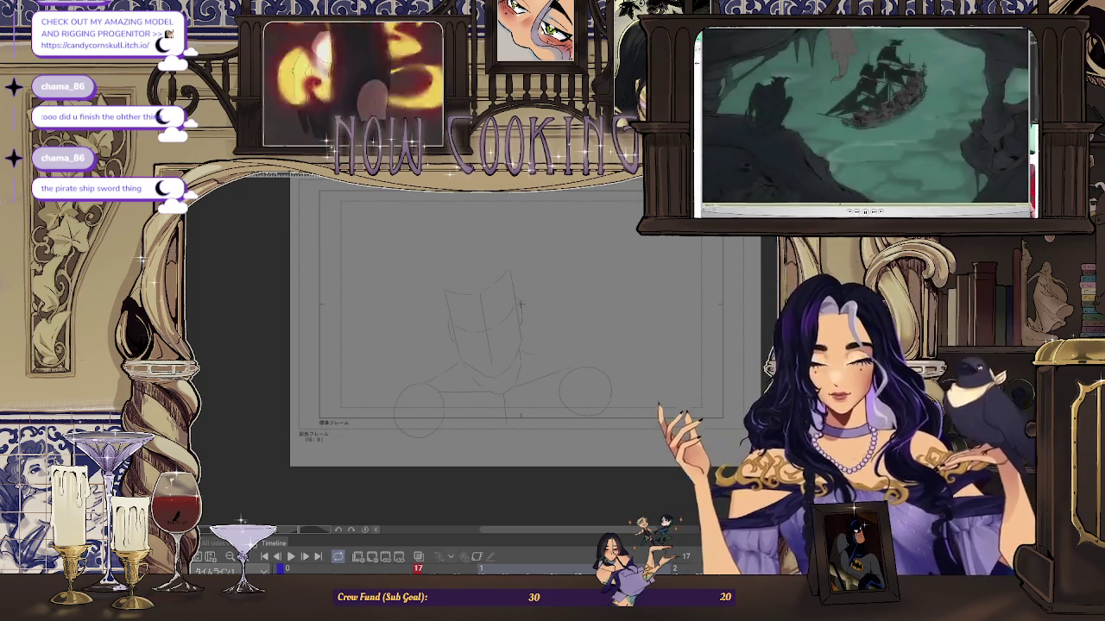
pyautogui.scroll(2, 525, 328)
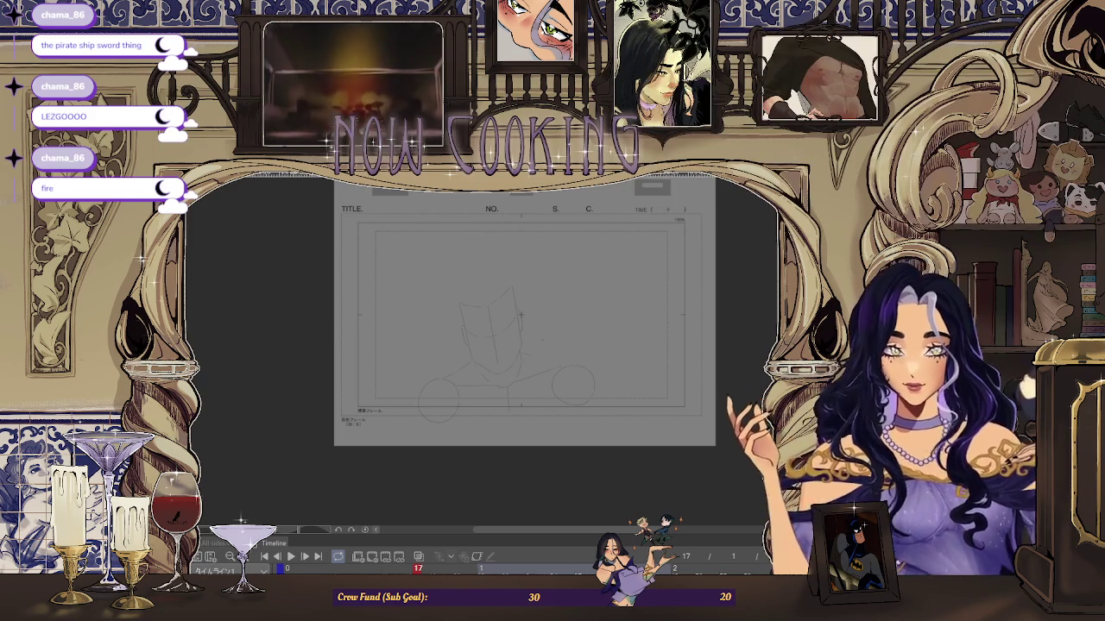
pyautogui.scroll(2, 520, 314)
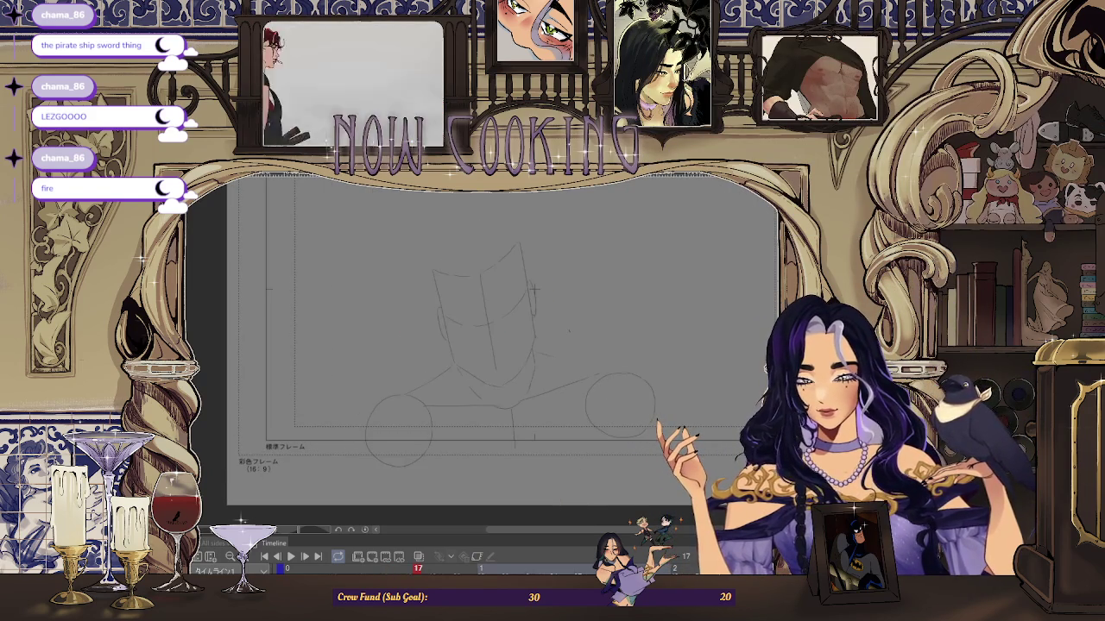
pyautogui.click(421, 556)
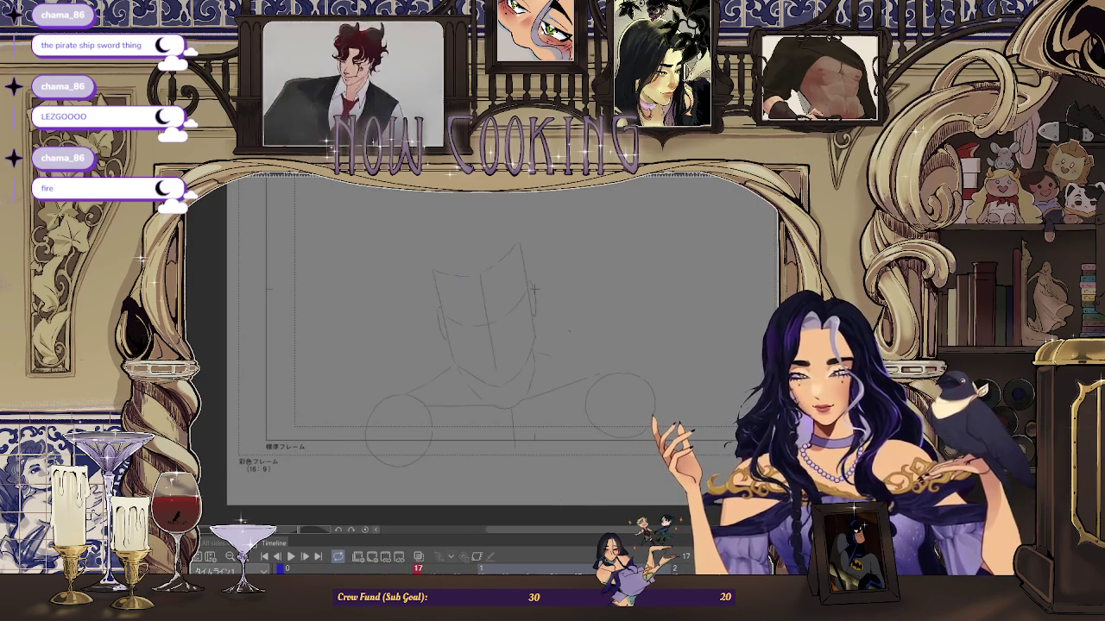
pyautogui.scroll(2, 535, 288)
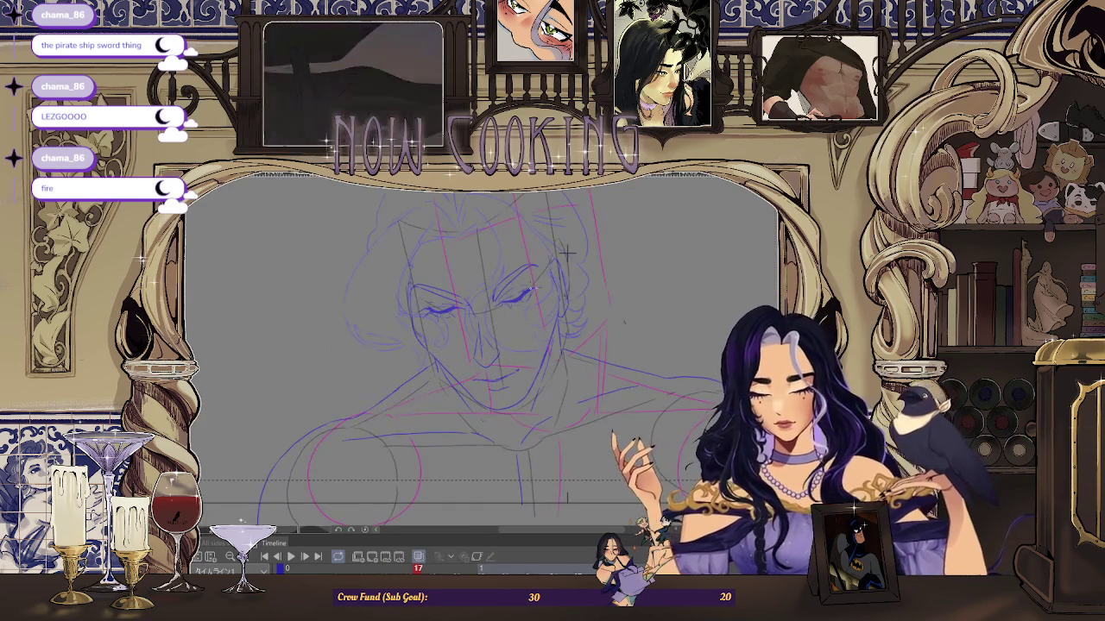
# Step: Zoom in and out on frame 17's face rough to prepare the nose and eye inking
pyautogui.scroll(1, 566, 252)
pyautogui.scroll(1, 639, 220)
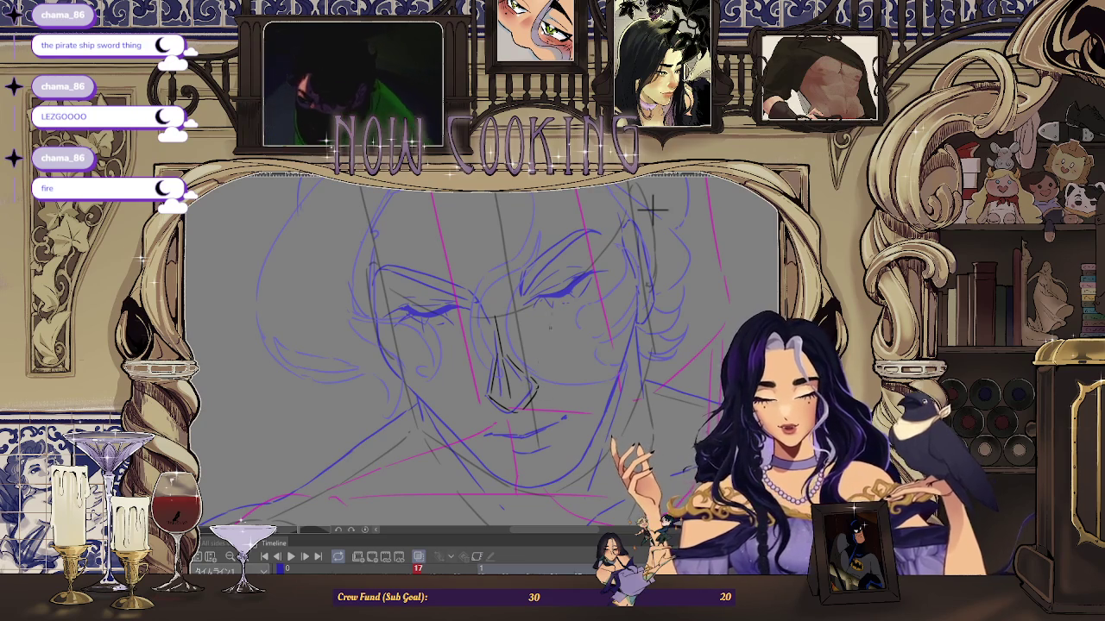
pyautogui.hotkey('ctrl', '+')
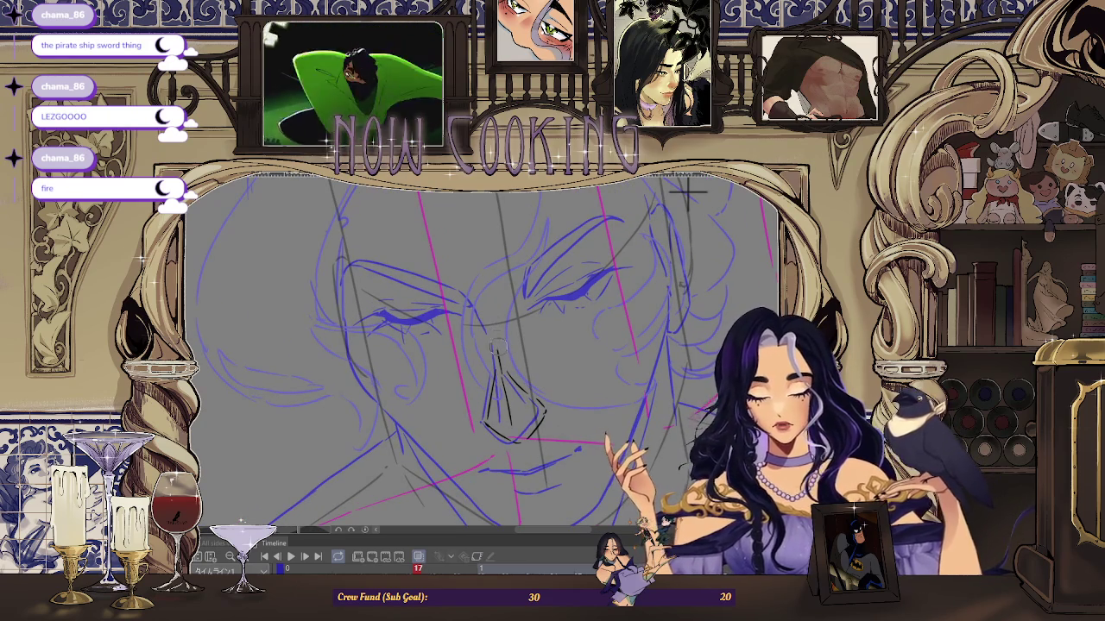
pyautogui.hotkey('ctrl', '+')
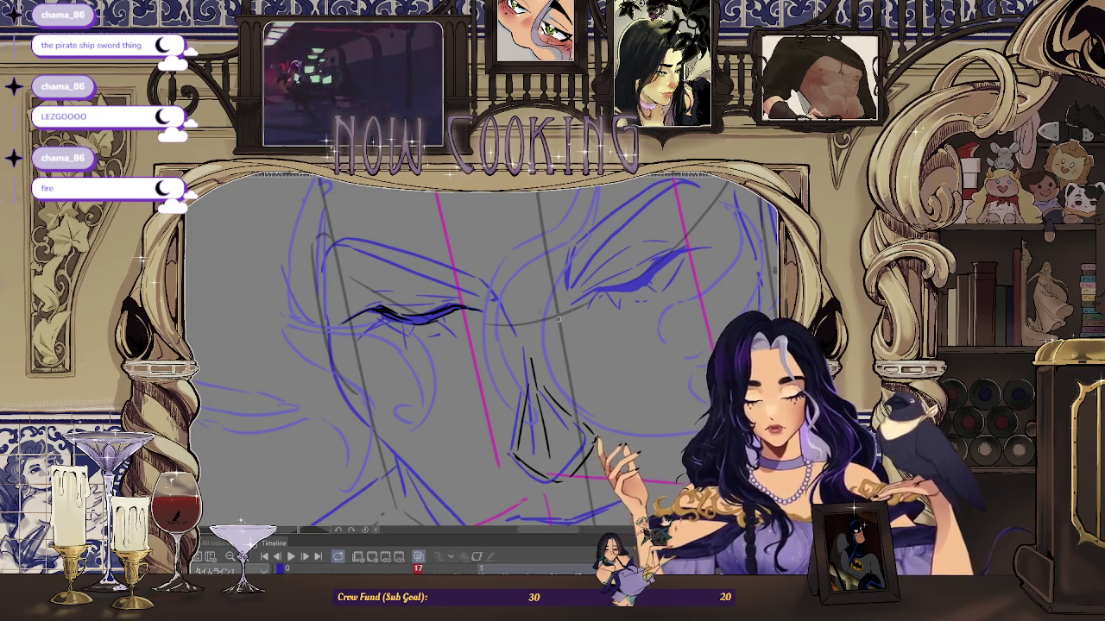
pyautogui.hotkey('ctrl', '-')
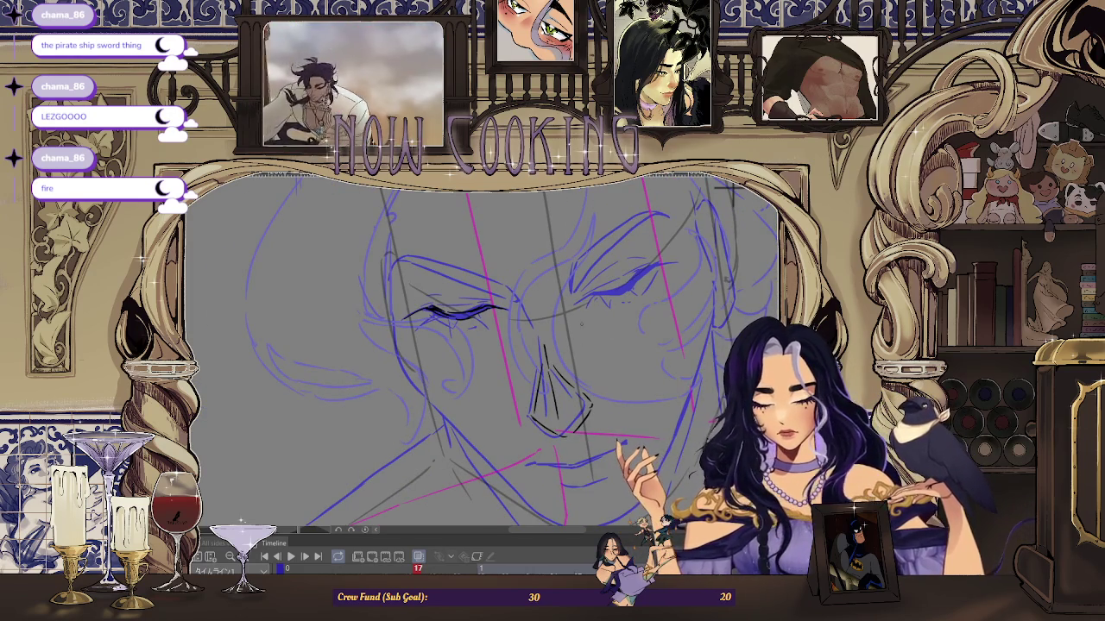
pyautogui.scroll(1, 594, 291)
pyautogui.scroll(1, 587, 296)
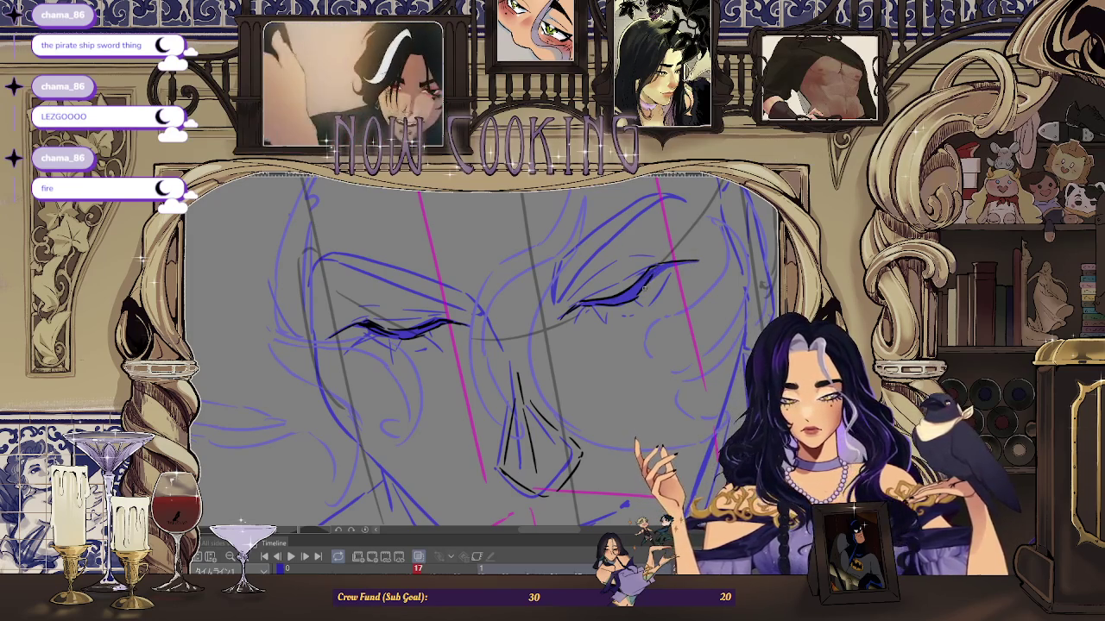
pyautogui.scroll(3, 660, 271)
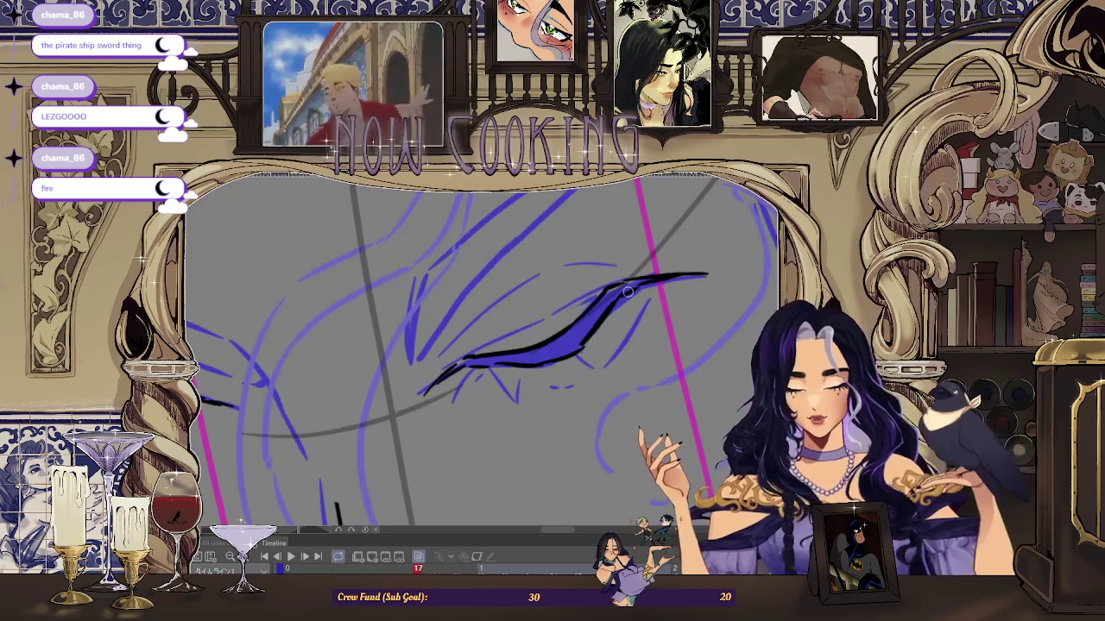
# Step: Ink a thick black upper eyelid and inner corner stroke on the right closed eye
pyautogui.moveTo(701, 274); pyautogui.dragTo(606, 301)
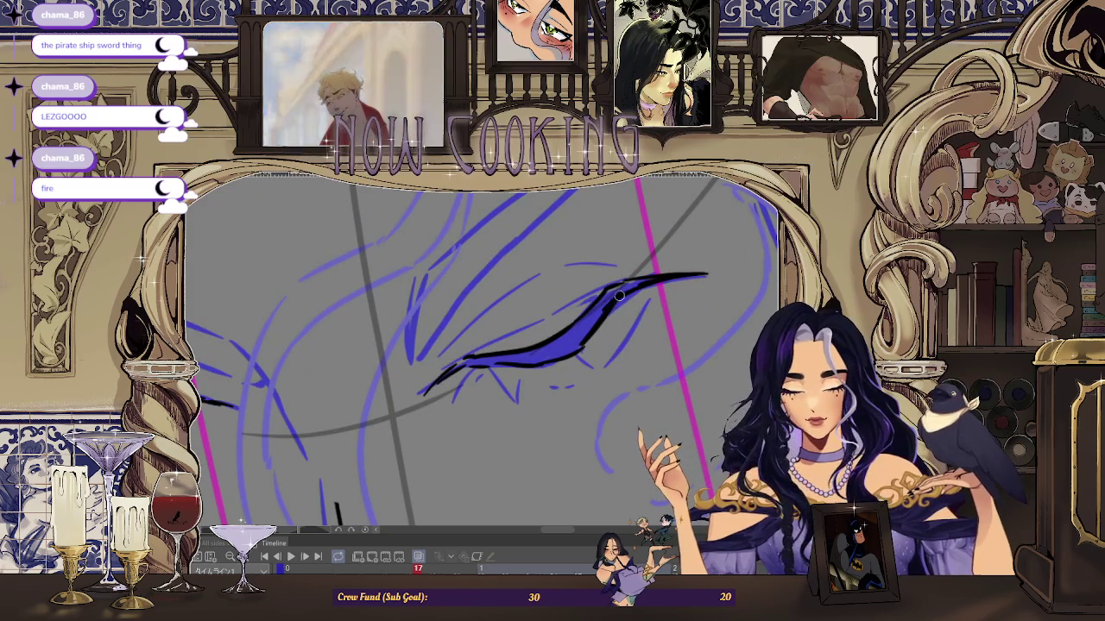
pyautogui.scroll(1, 523, 354)
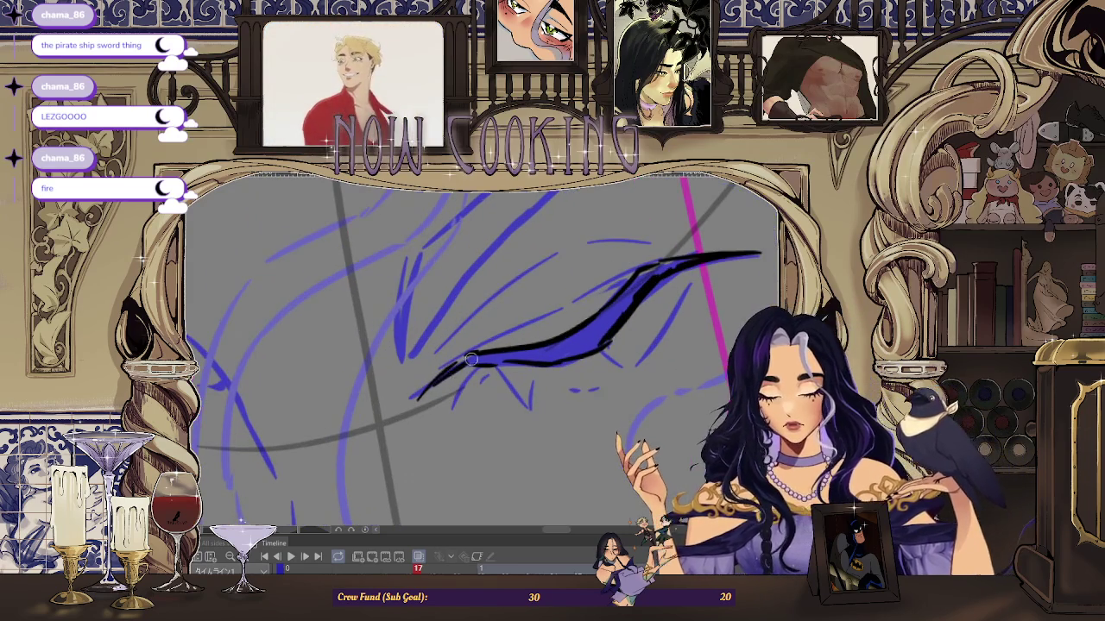
pyautogui.scroll(2, 431, 379)
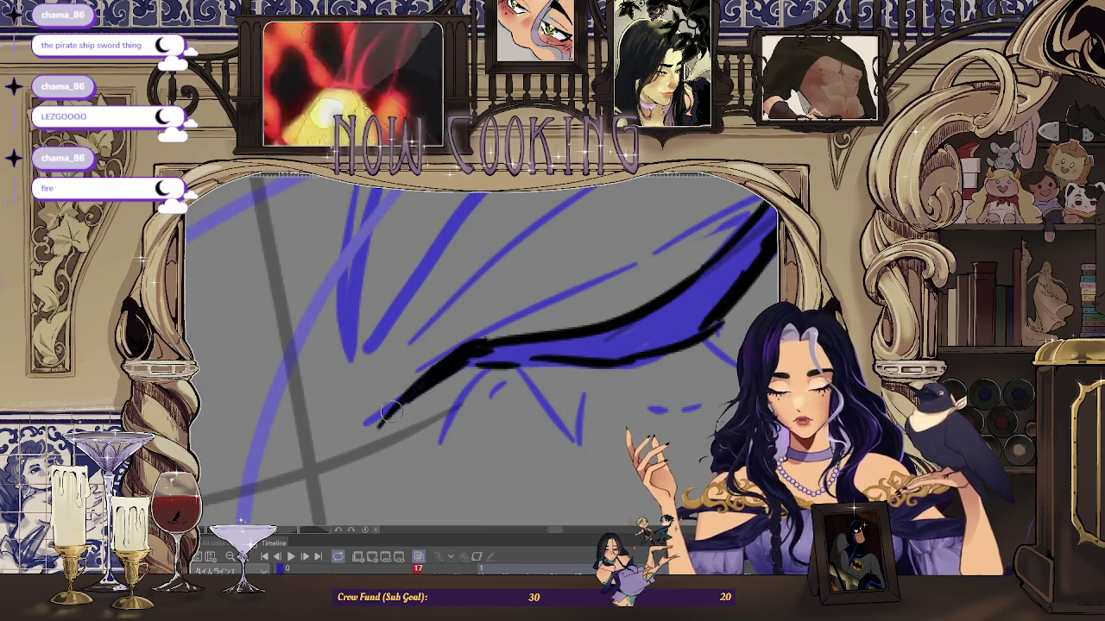
pyautogui.moveTo(397, 406); pyautogui.dragTo(475, 359)
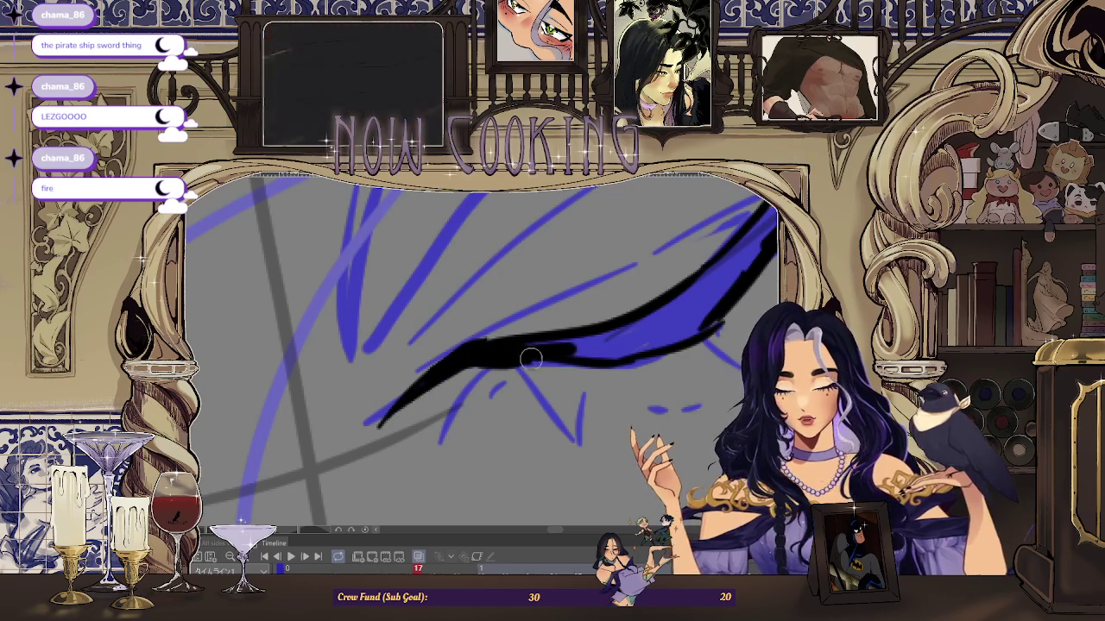
pyautogui.moveTo(656, 343); pyautogui.dragTo(530, 353)
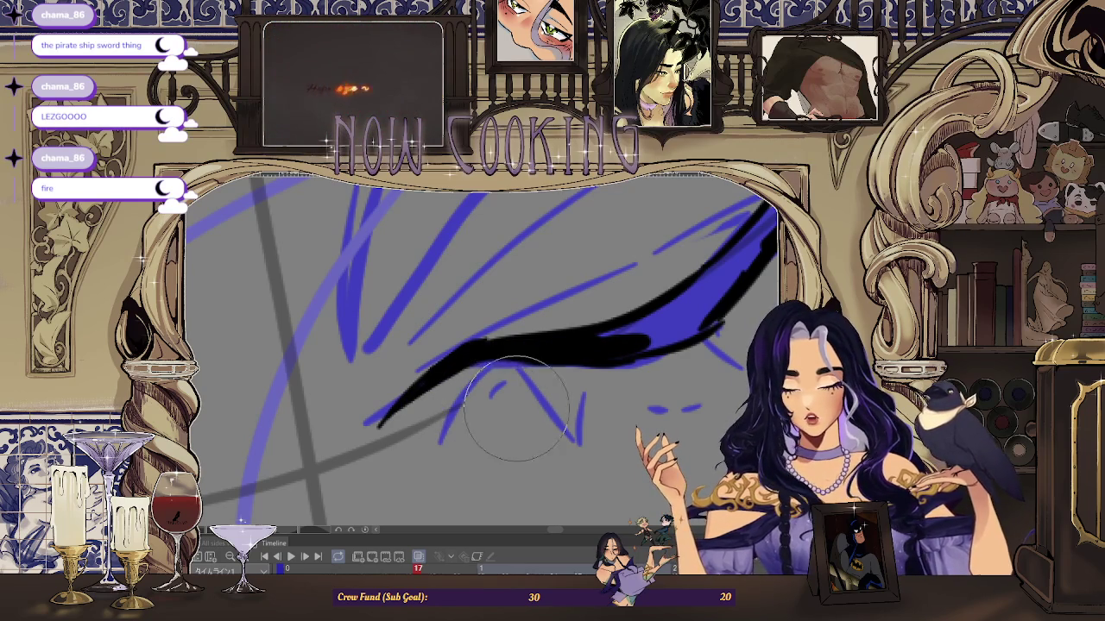
# Step: Rotate the canvas view counterclockwise, enlarge the brush, and zoom back out
pyautogui.moveTo(466, 362); pyautogui.dragTo(547, 373)
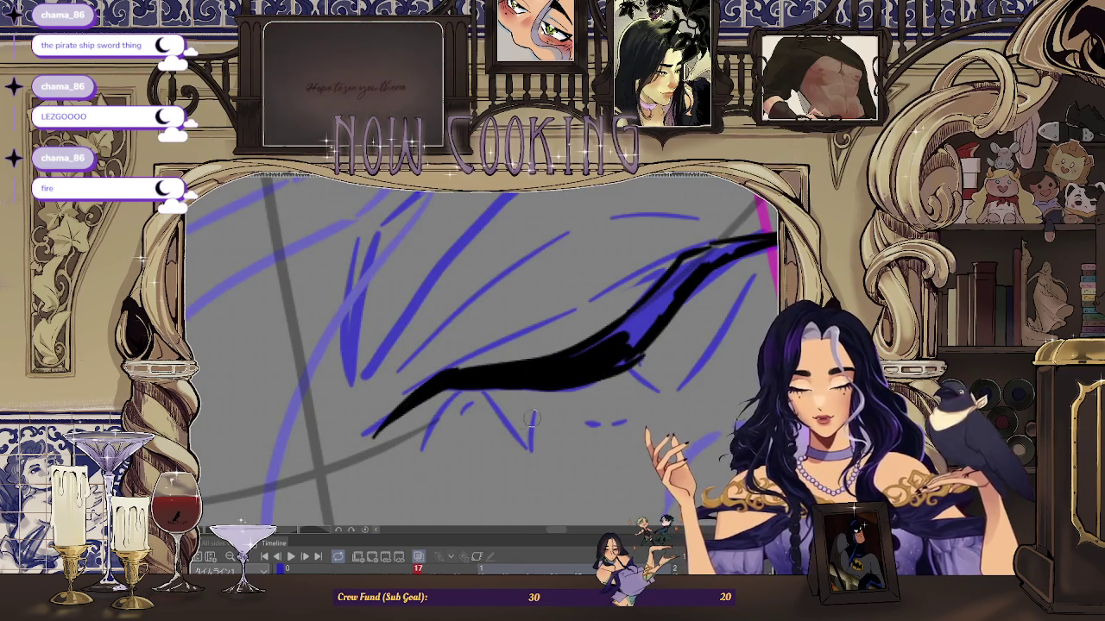
pyautogui.press(']')
pyautogui.press(']')
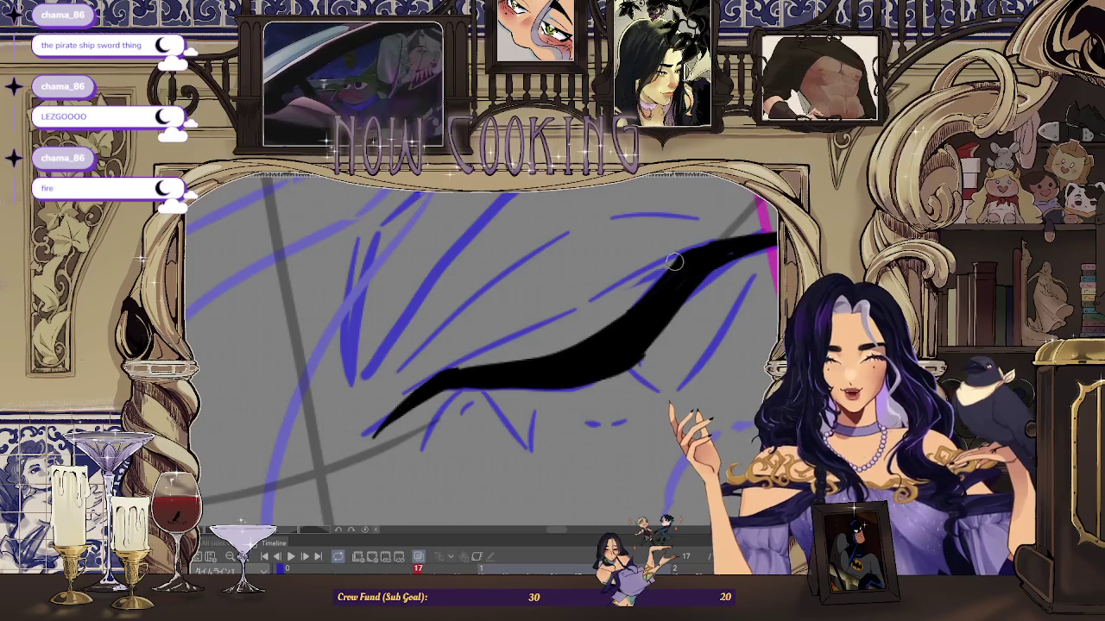
pyautogui.scroll(-2, 673, 262)
pyautogui.scroll(-2, 656, 265)
pyautogui.scroll(-2, 639, 268)
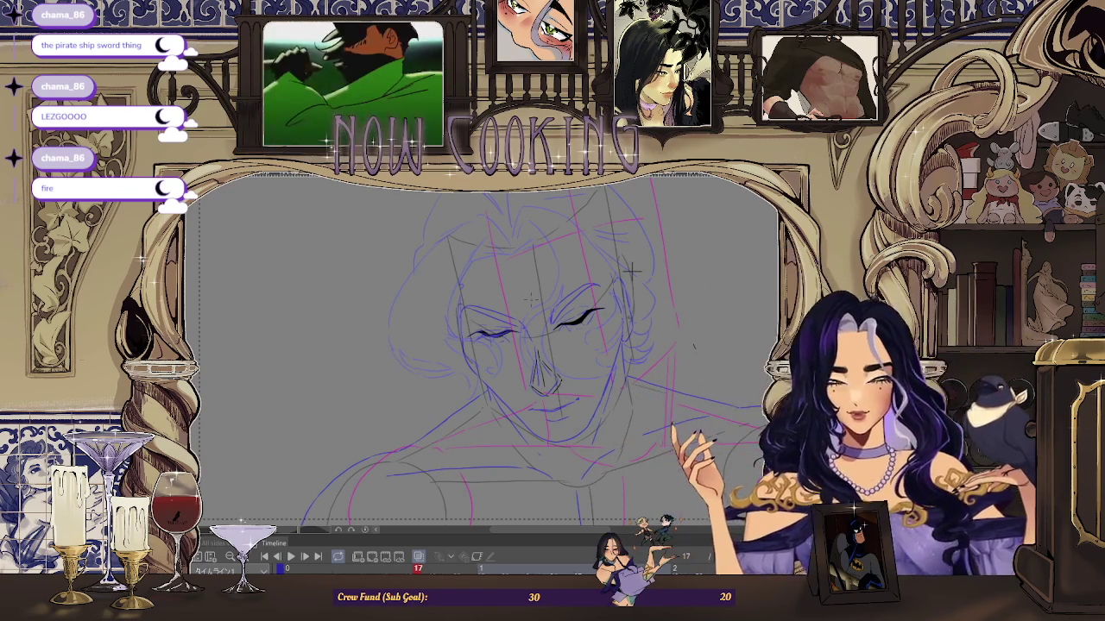
# Step: Ink black eyelid creases above both closed eyes and thicken the lash lines, zooming as needed
pyautogui.scroll(2, 632, 270)
pyautogui.scroll(3, 604, 319)
pyautogui.scroll(3, 604, 319)
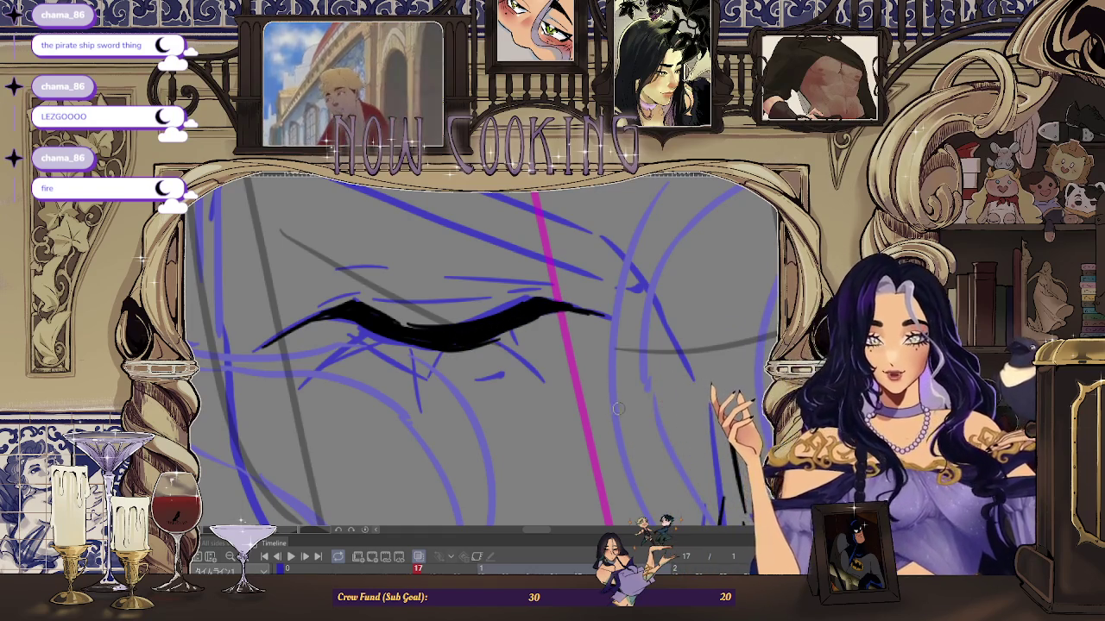
pyautogui.scroll(2, 439, 344)
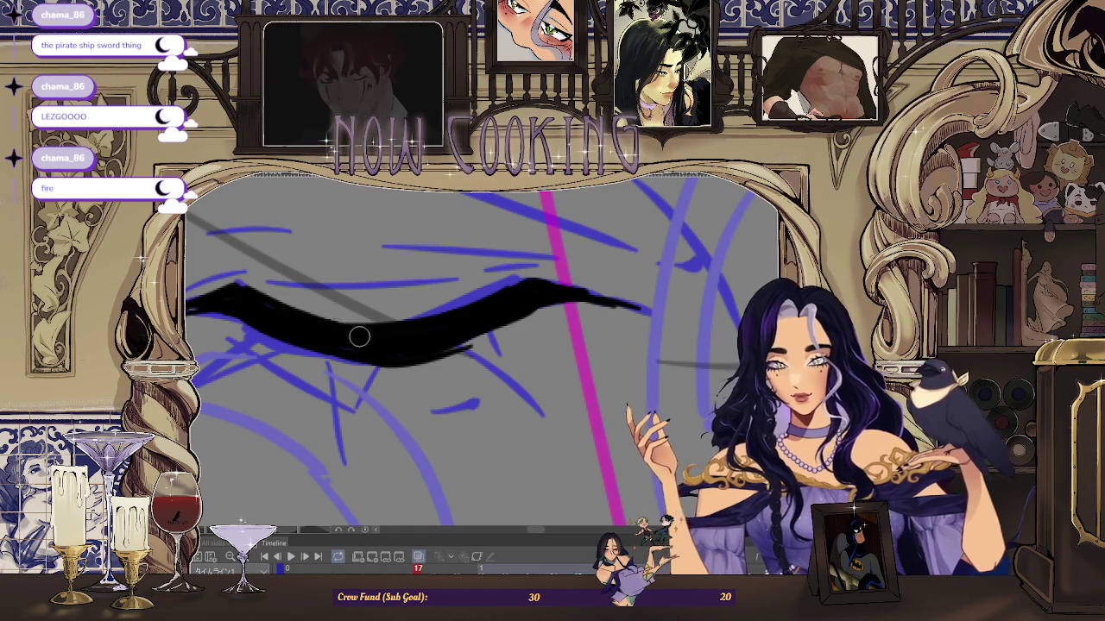
pyautogui.scroll(-3, 337, 329)
pyautogui.scroll(-2, 587, 336)
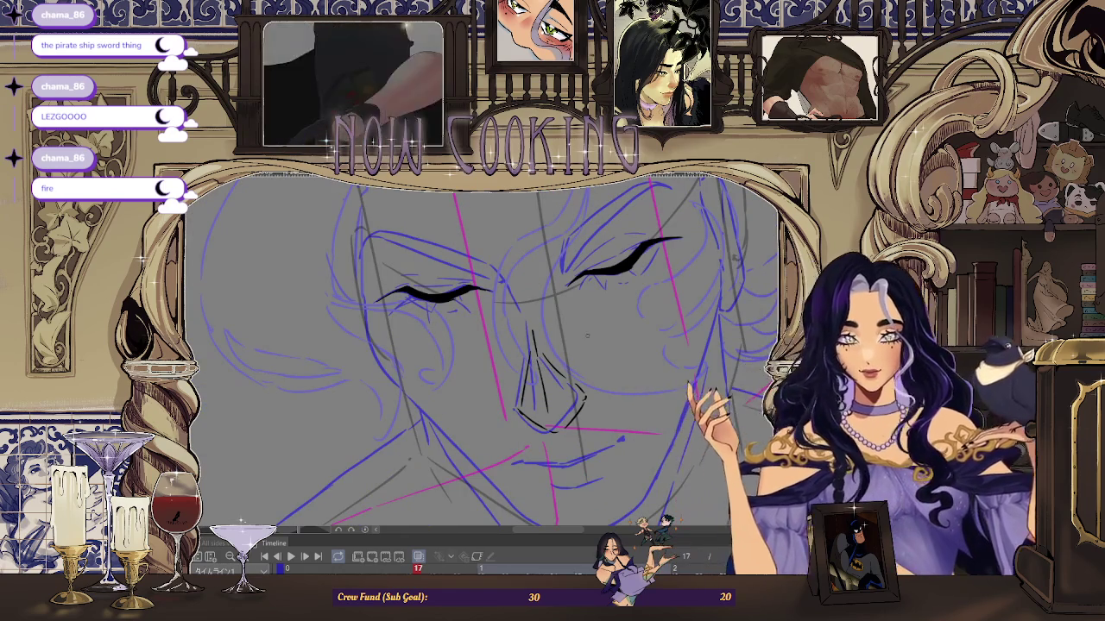
pyautogui.scroll(-2, 740, 210)
pyautogui.scroll(-1, 649, 249)
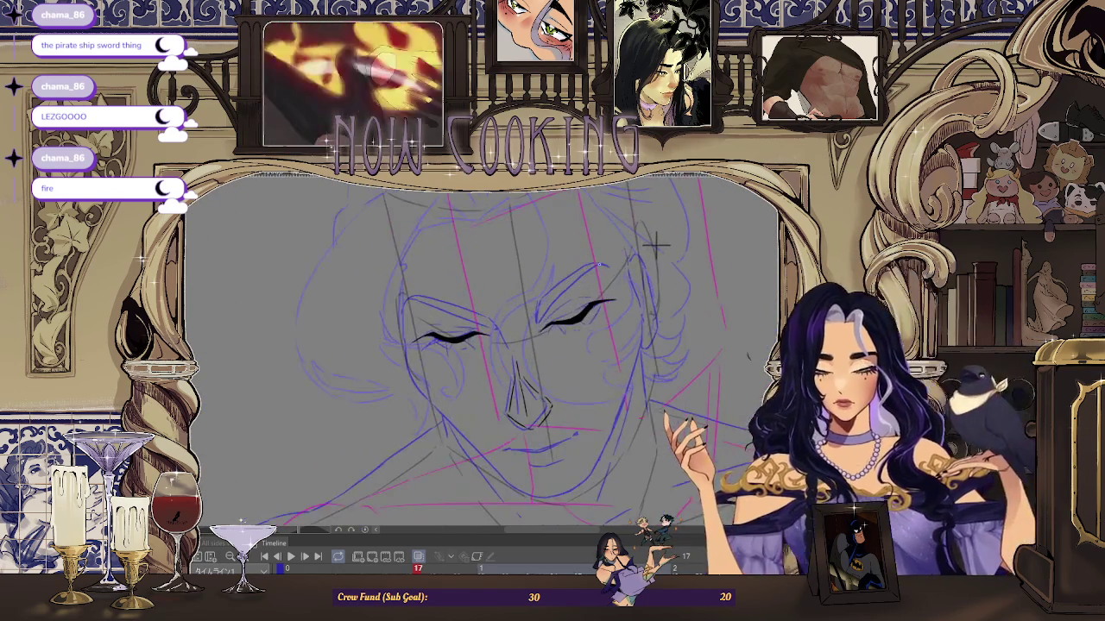
pyautogui.scroll(2, 647, 252)
pyautogui.scroll(1, 740, 239)
pyautogui.scroll(1, 744, 204)
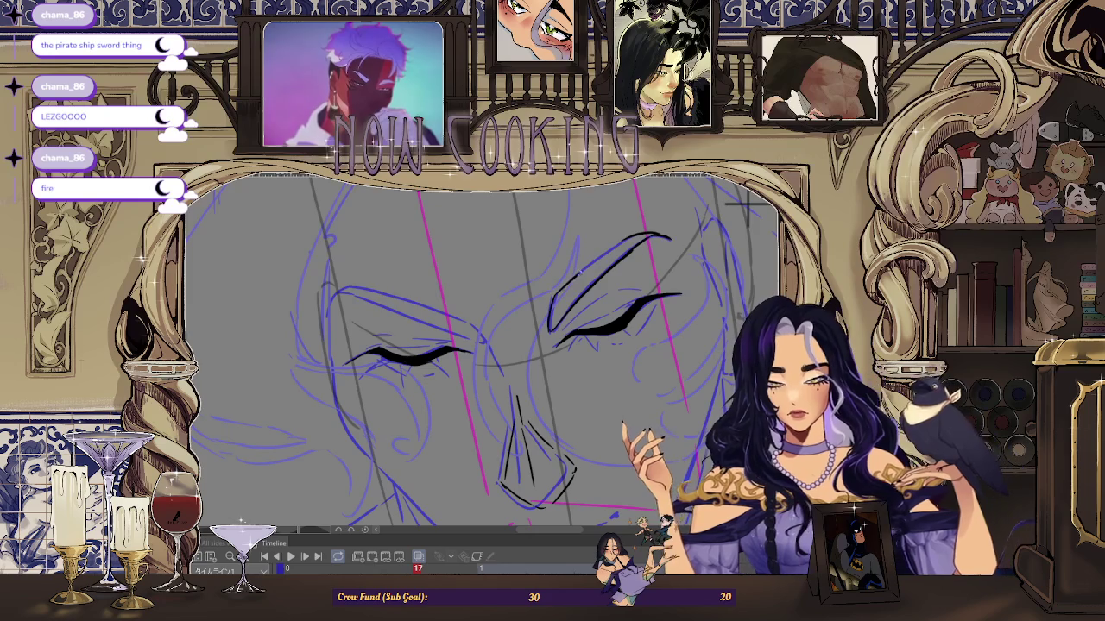
pyautogui.scroll(-2, 746, 204)
pyautogui.scroll(3, 529, 290)
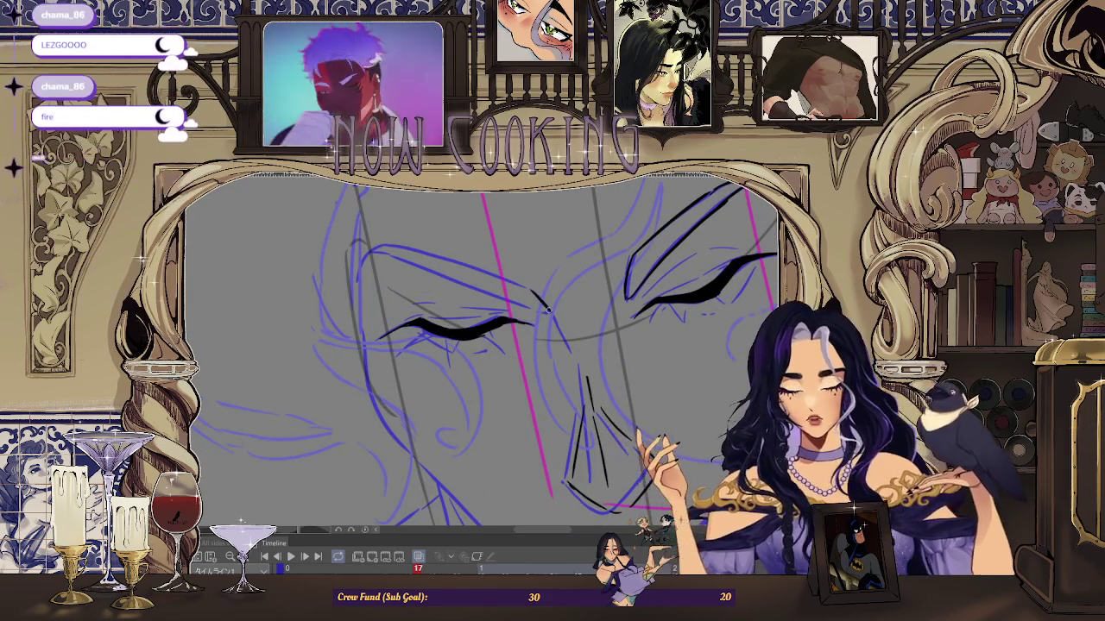
pyautogui.scroll(-2, 547, 313)
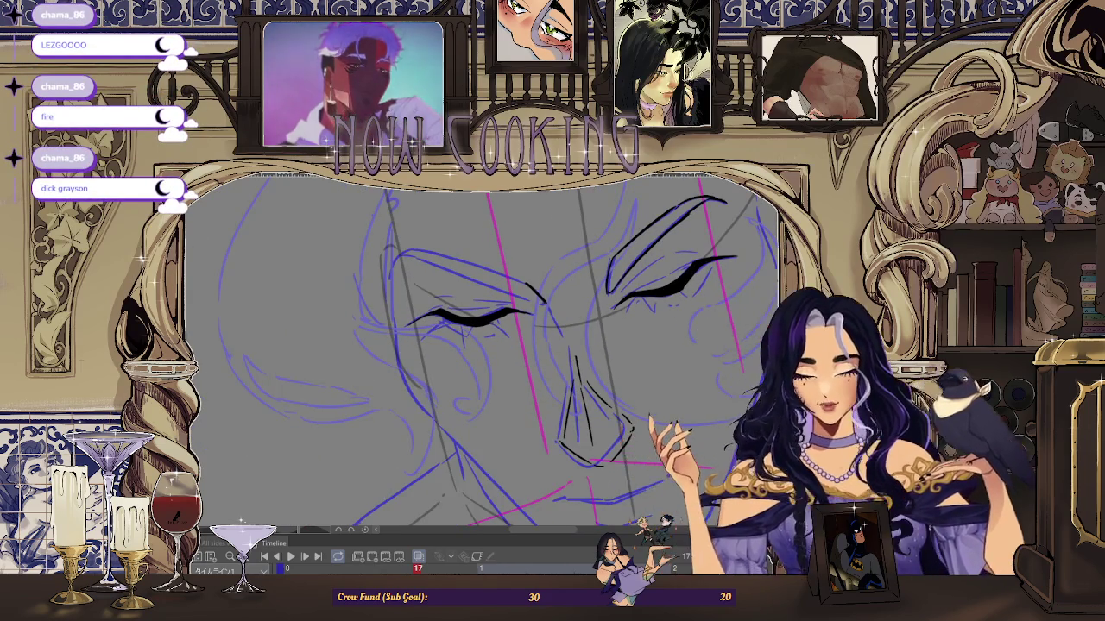
pyautogui.scroll(-1, 318, 231)
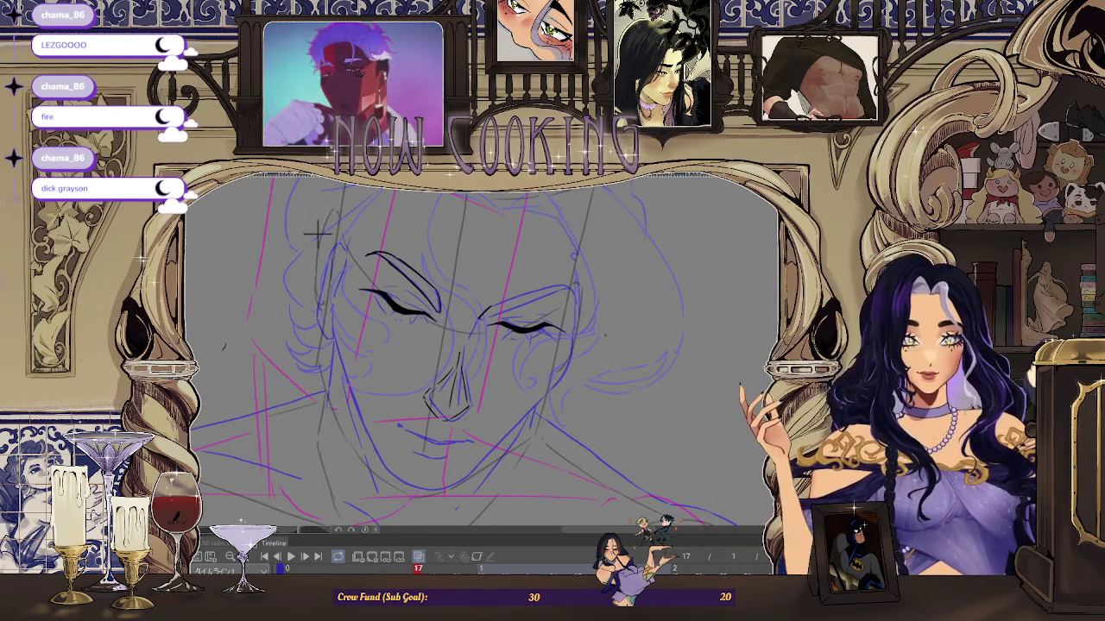
pyautogui.scroll(1, 629, 265)
pyautogui.scroll(2, 630, 265)
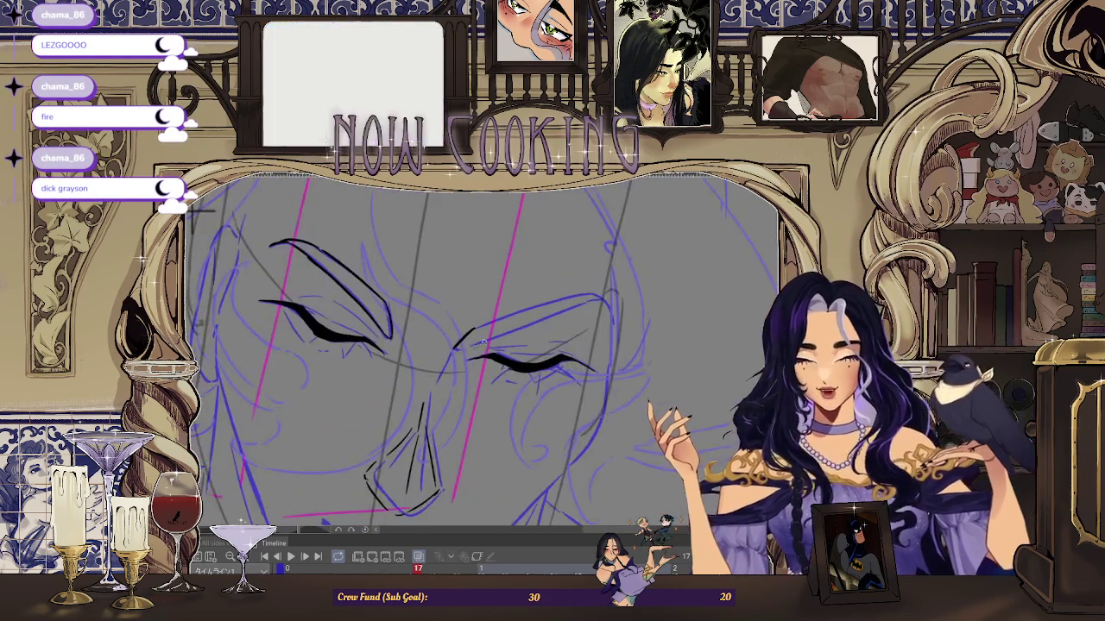
pyautogui.scroll(2, 629, 265)
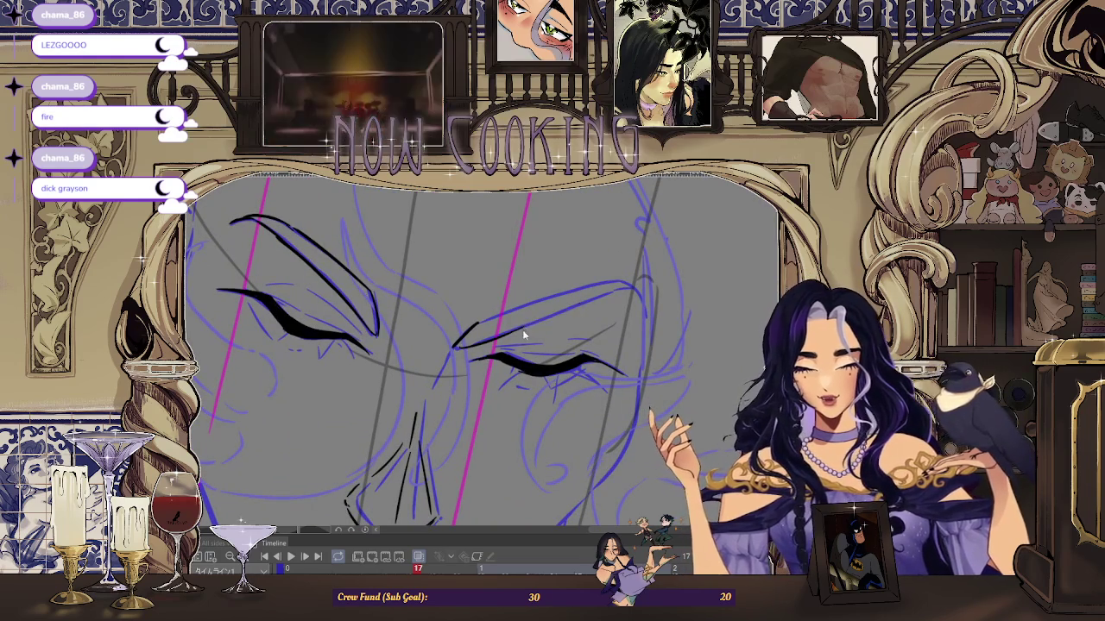
pyautogui.scroll(-2, 639, 297)
pyautogui.scroll(-1, 638, 296)
pyautogui.scroll(-1, 437, 245)
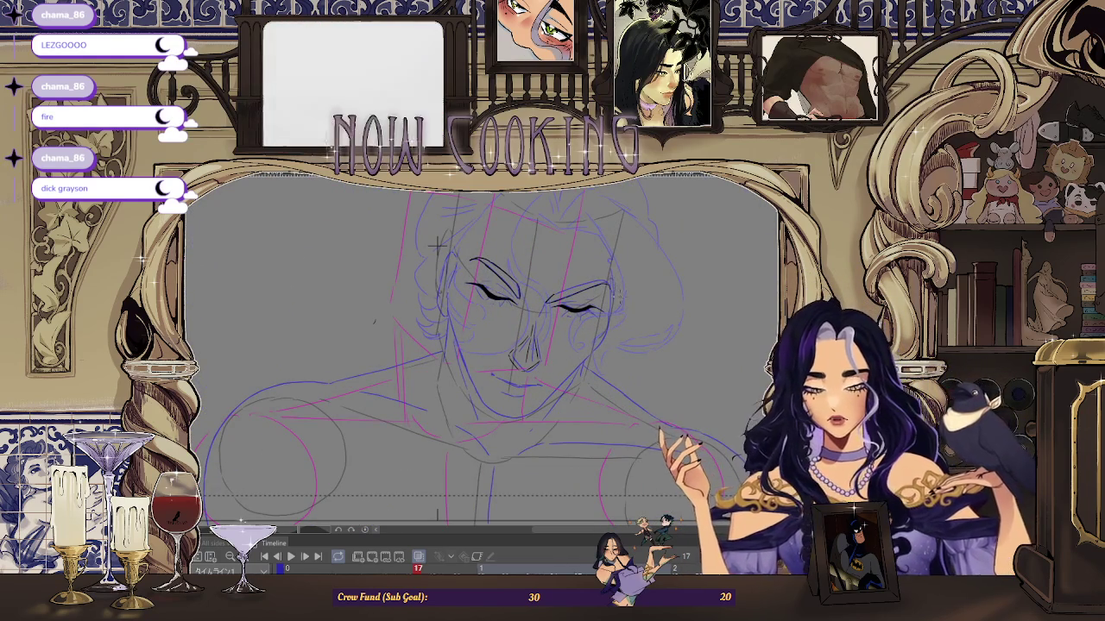
pyautogui.scroll(2, 438, 245)
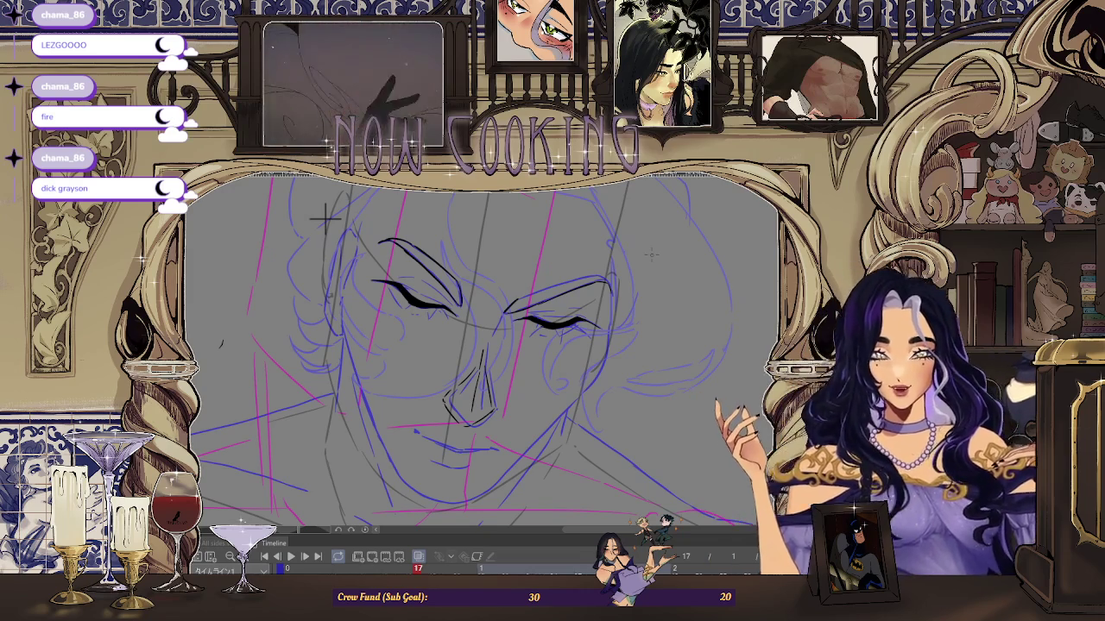
pyautogui.scroll(-1, 636, 217)
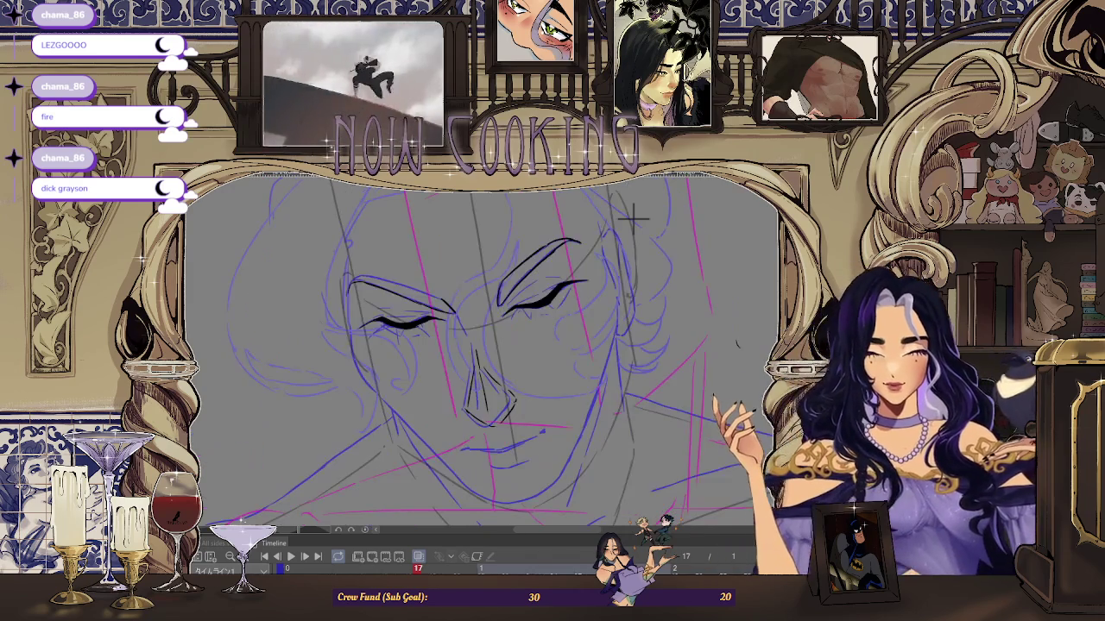
pyautogui.scroll(-1, 613, 253)
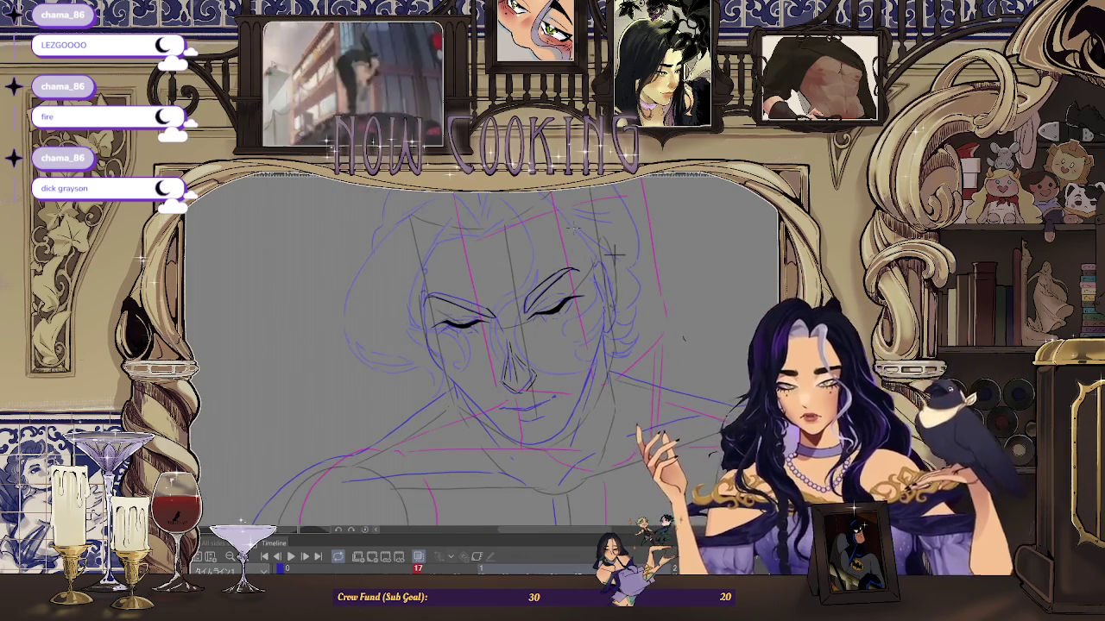
pyautogui.scroll(1, 616, 256)
pyautogui.scroll(1, 641, 256)
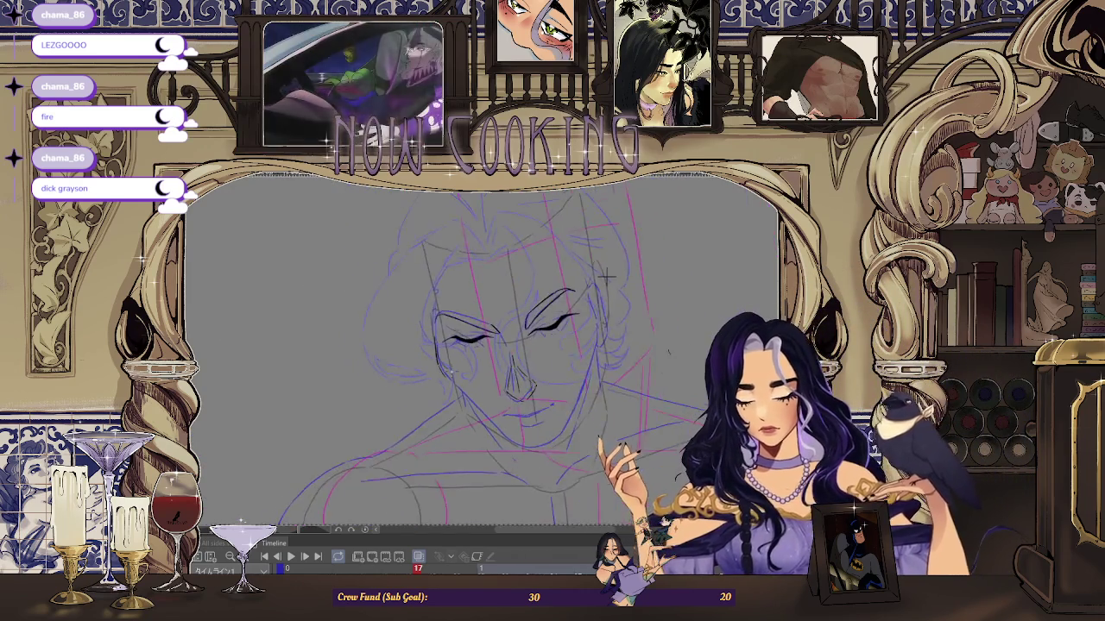
pyautogui.scroll(2, 639, 251)
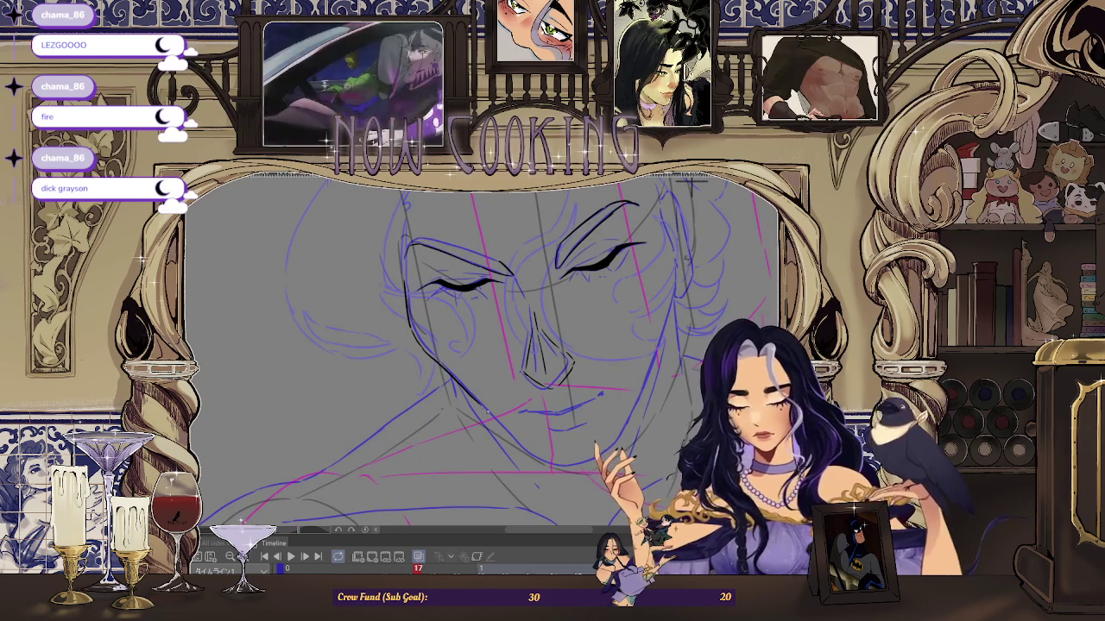
pyautogui.scroll(-1, 691, 181)
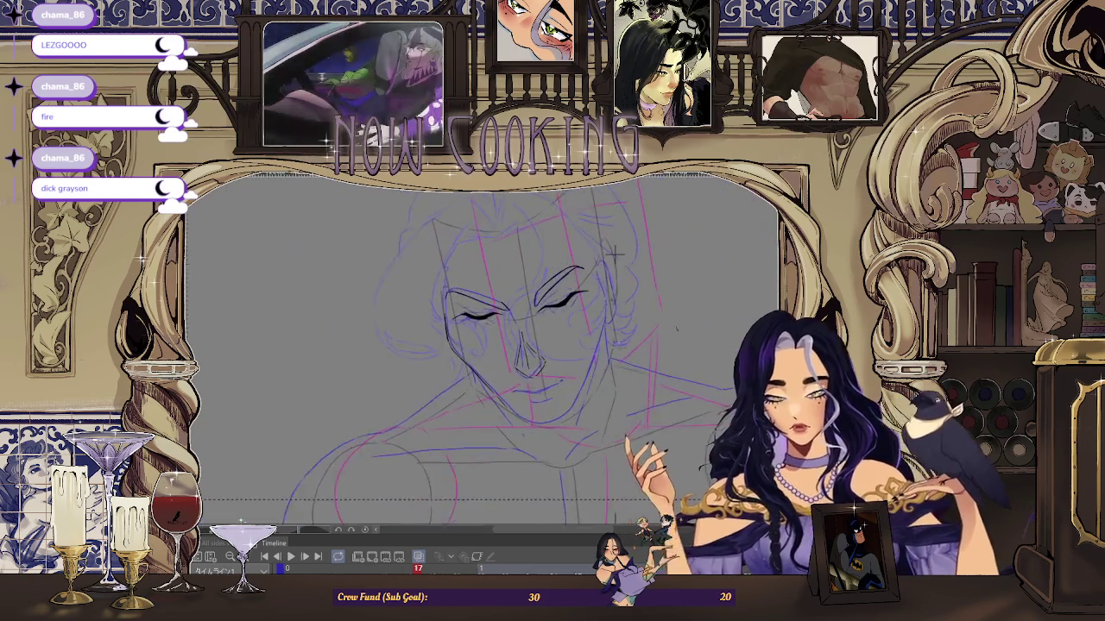
pyautogui.scroll(-1, 615, 243)
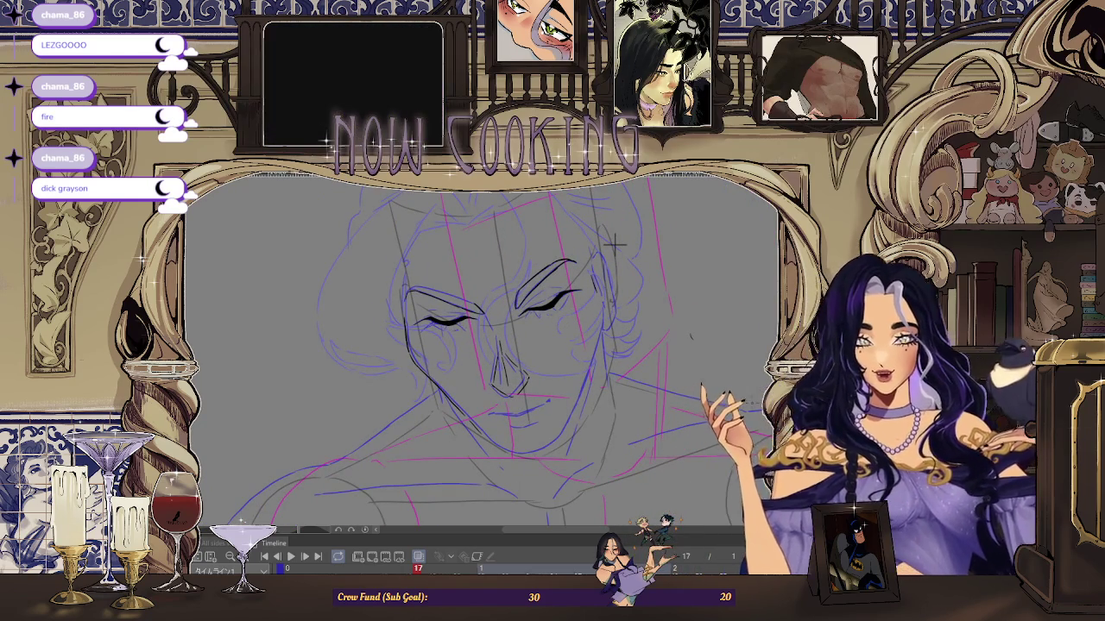
pyautogui.scroll(2, 615, 242)
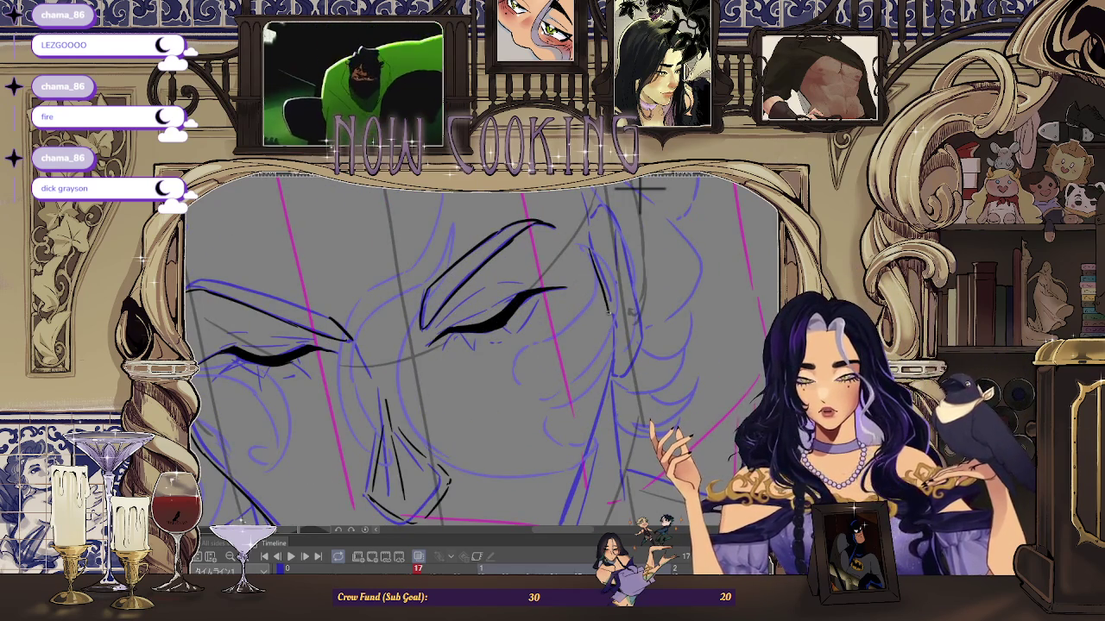
# Step: Zoom in and out over frame 17's inked eyes to review the face
pyautogui.scroll(-1, 626, 234)
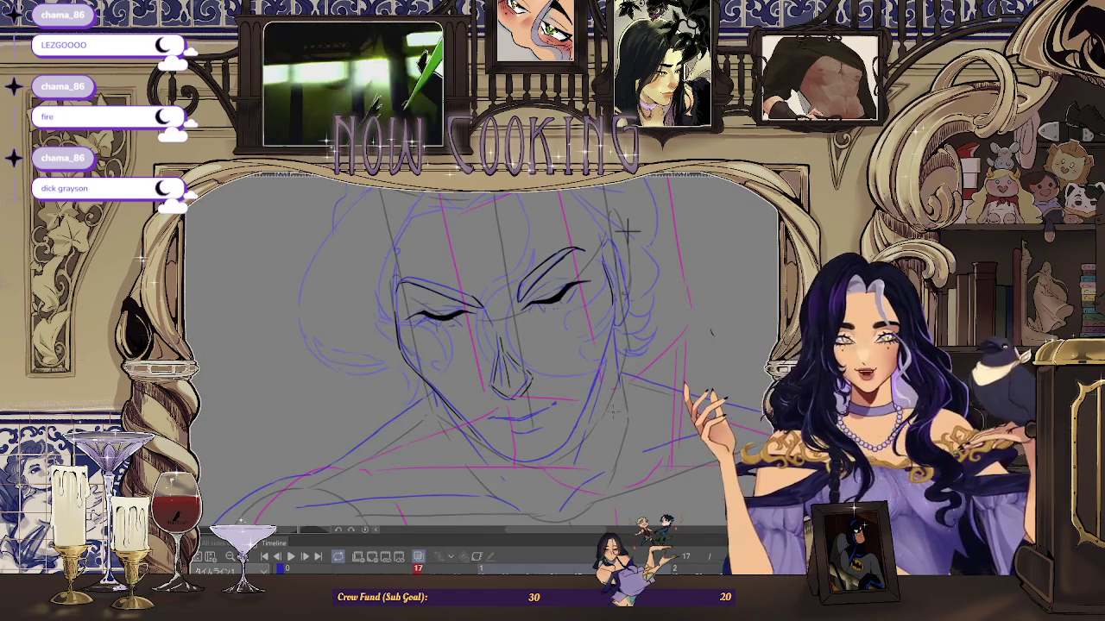
pyautogui.scroll(2, 628, 230)
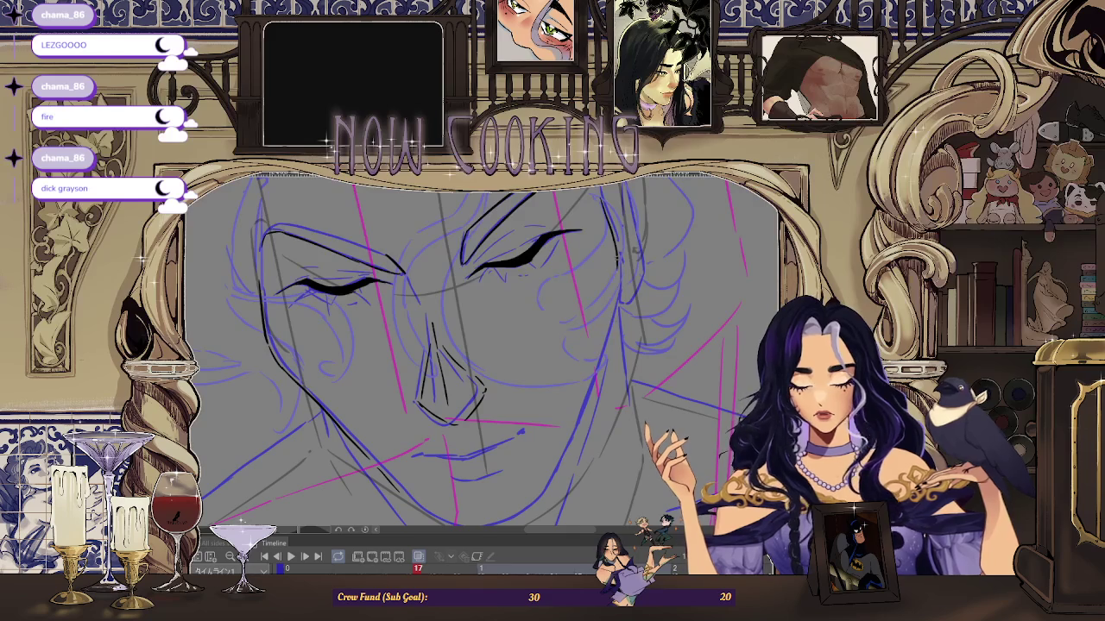
pyautogui.scroll(-1, 635, 207)
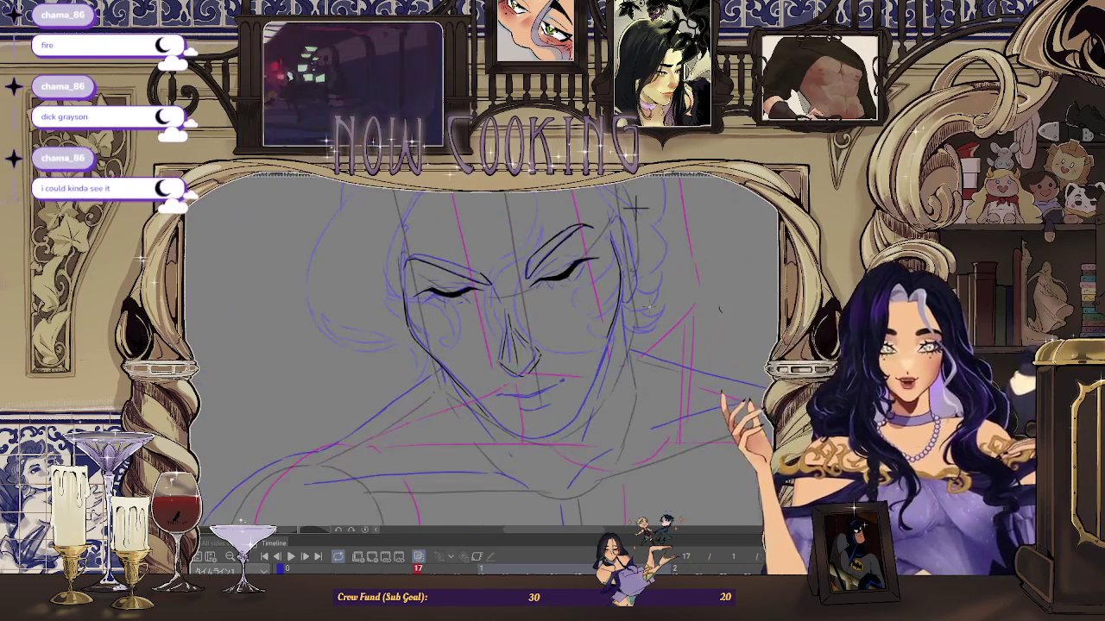
pyautogui.scroll(2, 634, 207)
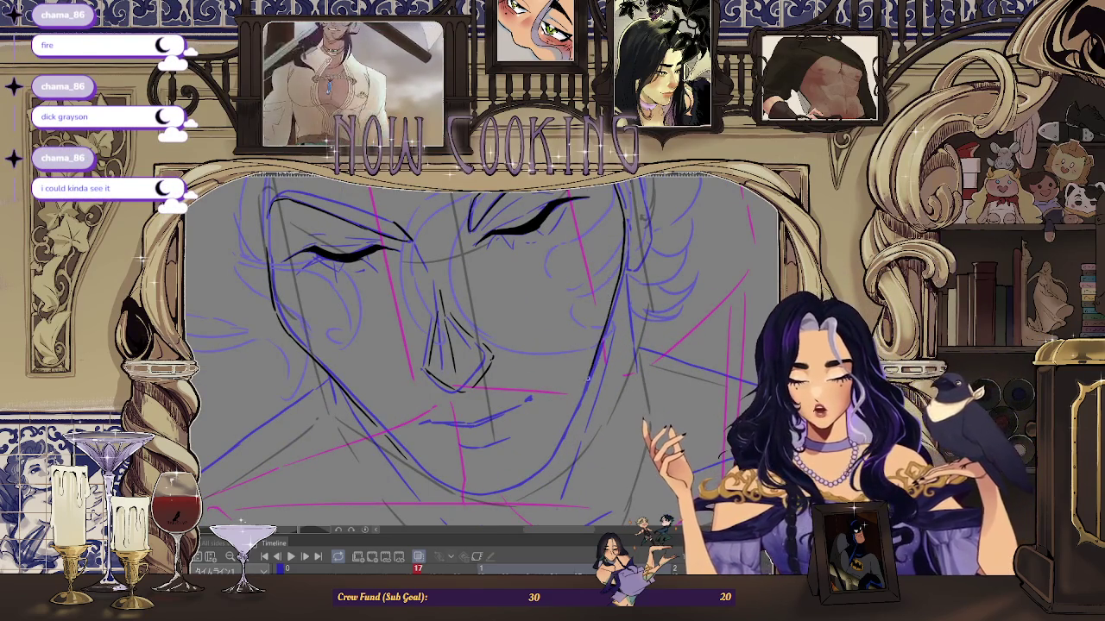
pyautogui.scroll(-1, 643, 186)
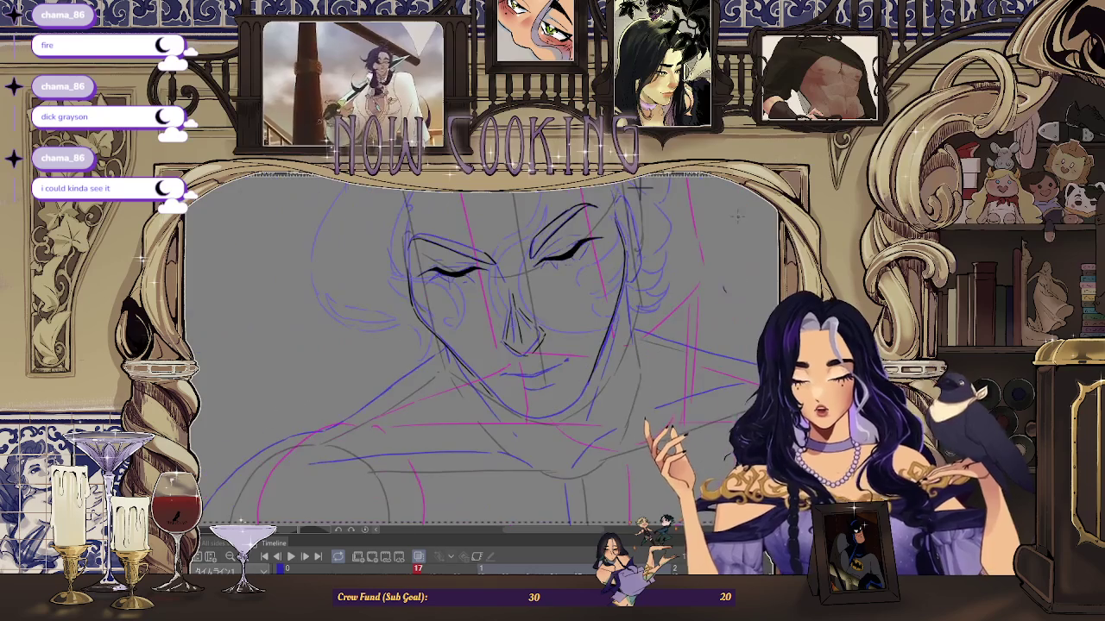
# Step: Mirror the canvas view horizontally and zoom in on the chin
pyautogui.press('h')
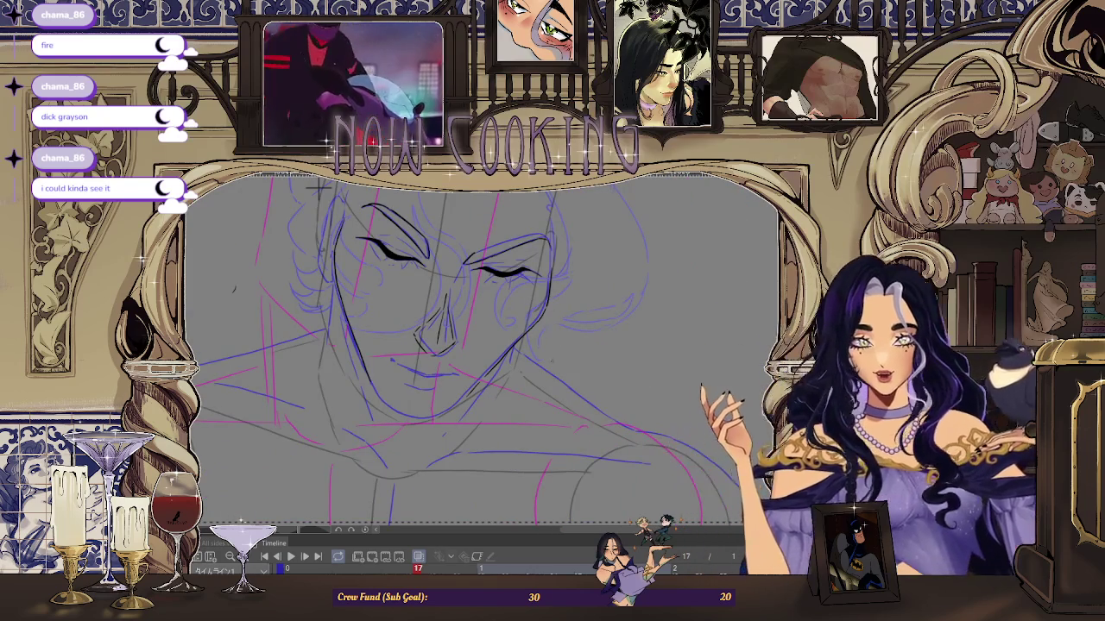
pyautogui.scroll(2, 449, 363)
pyautogui.scroll(1, 483, 415)
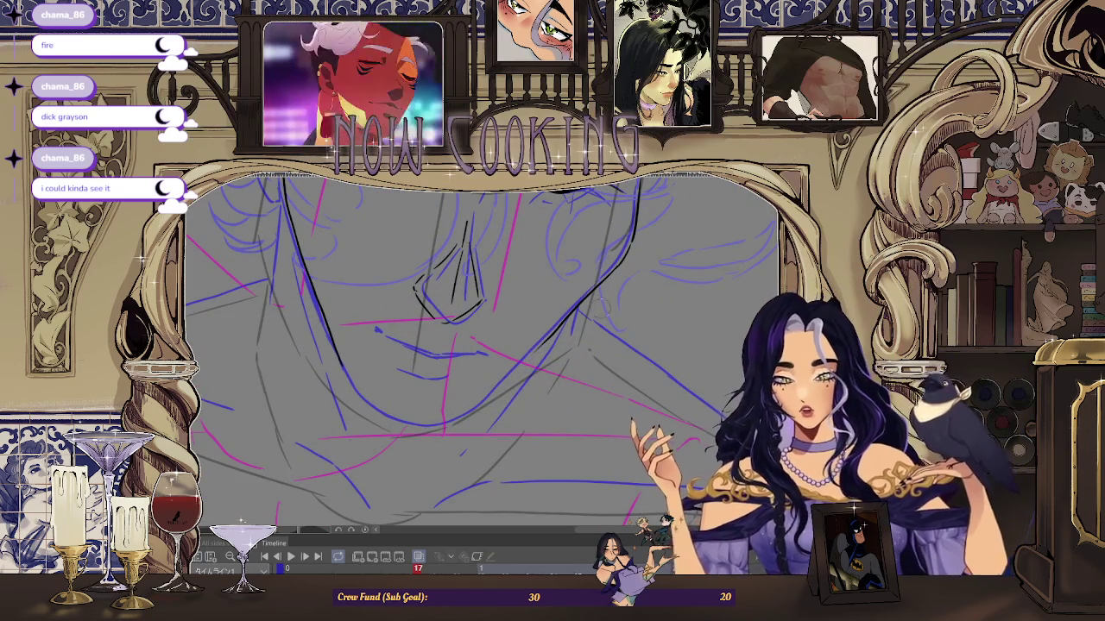
pyautogui.scroll(1, 574, 297)
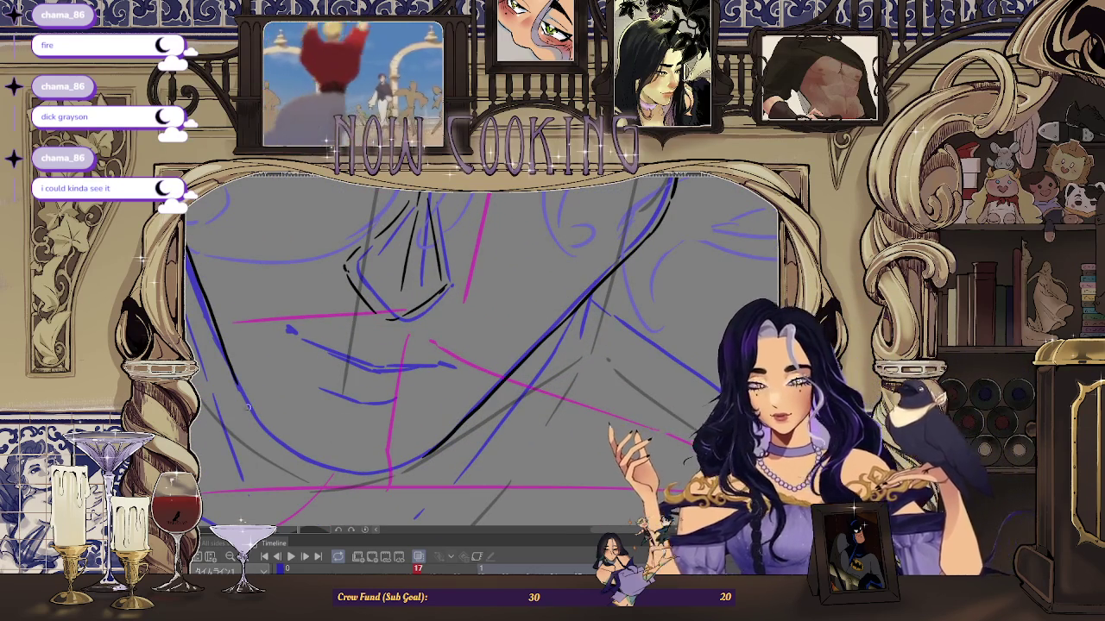
pyautogui.scroll(-1, 256, 417)
pyautogui.scroll(2, 376, 454)
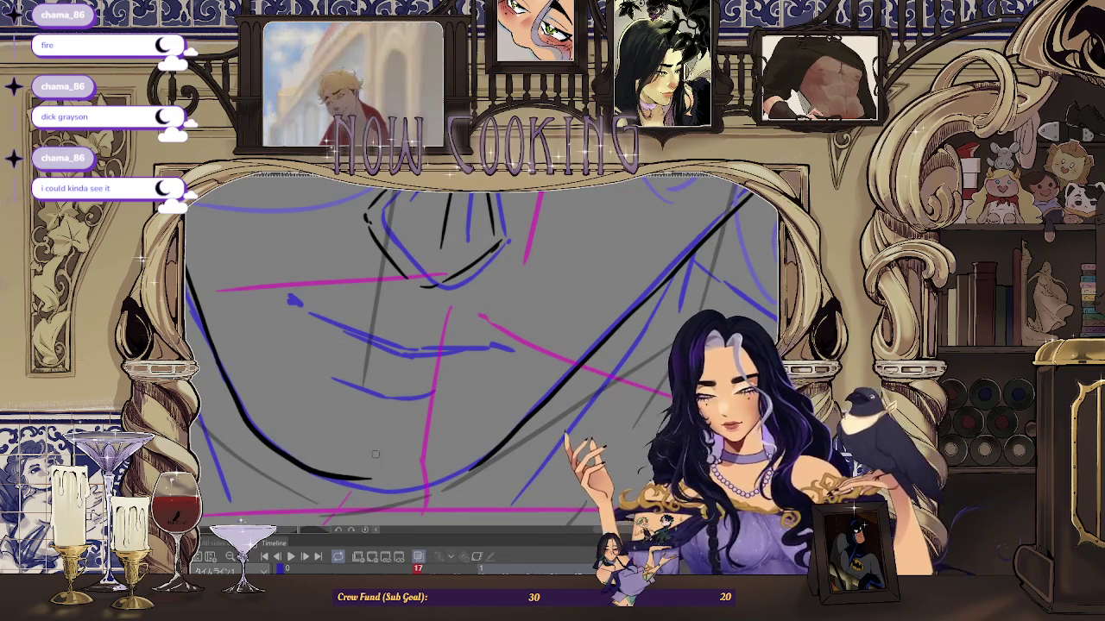
pyautogui.scroll(1, 376, 454)
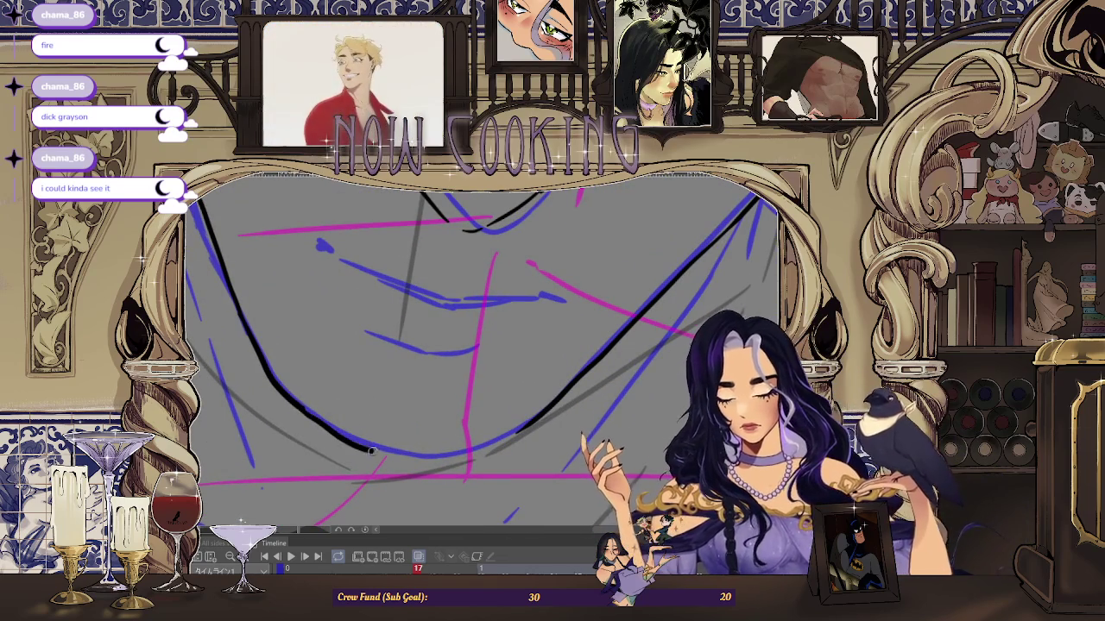
# Step: Ink one black curve along the chin joining the left and right jaw lines
pyautogui.moveTo(365, 449); pyautogui.dragTo(497, 441)
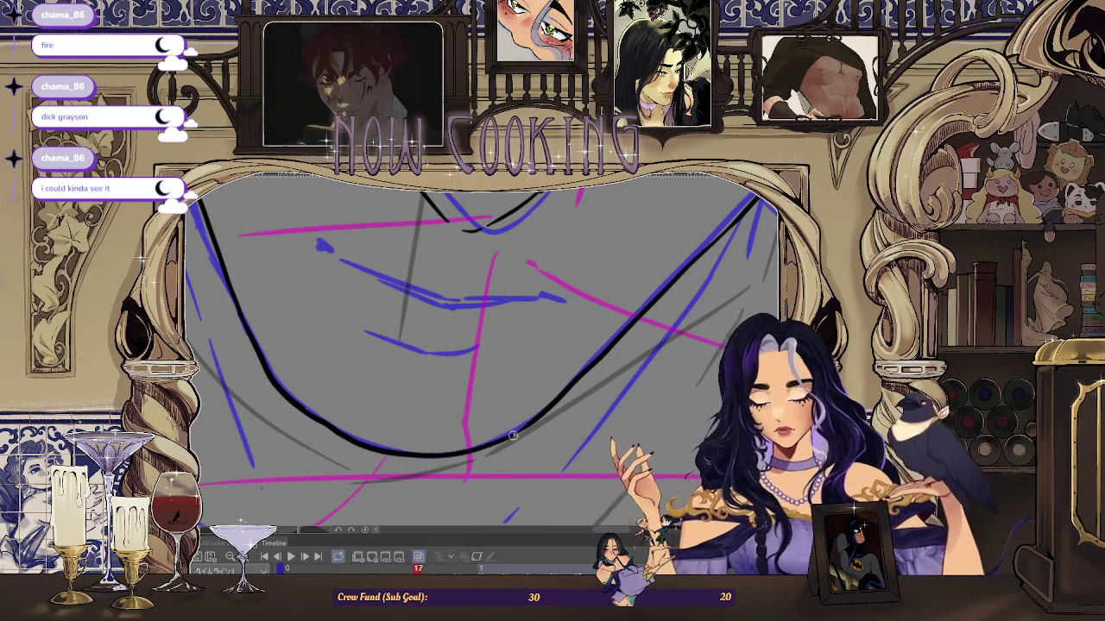
pyautogui.scroll(-2, 497, 441)
pyautogui.scroll(-2, 497, 441)
pyautogui.click(418, 557)
pyautogui.click(419, 558)
pyautogui.click(419, 558)
pyautogui.click(419, 557)
pyautogui.click(419, 557)
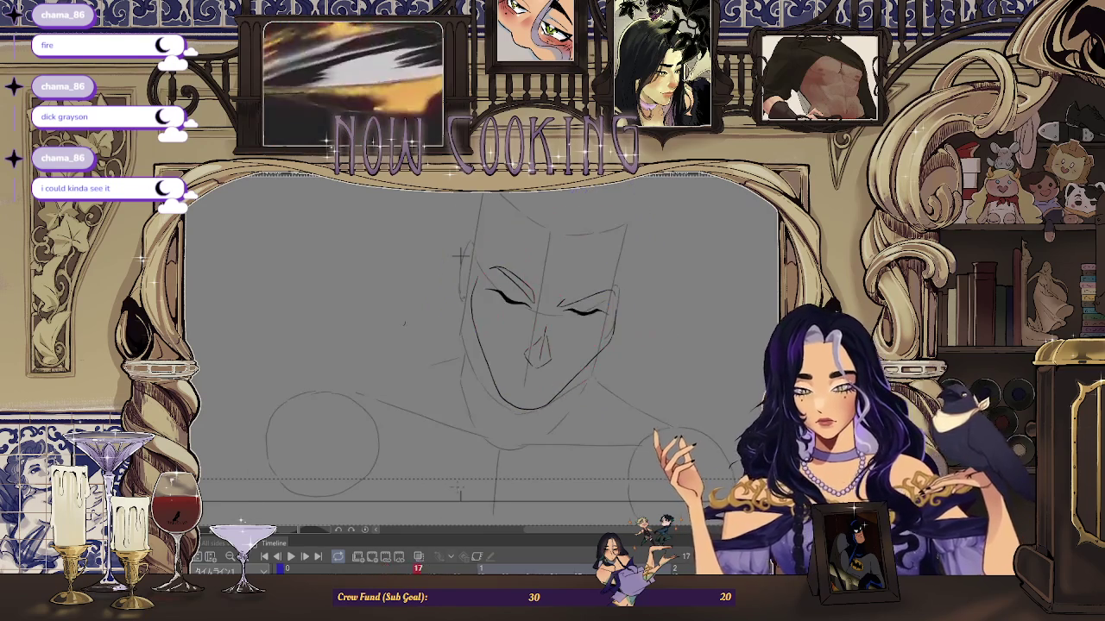
pyautogui.hotkey('ctrl', 'alt', 'o')
pyautogui.scroll(3, 474, 351)
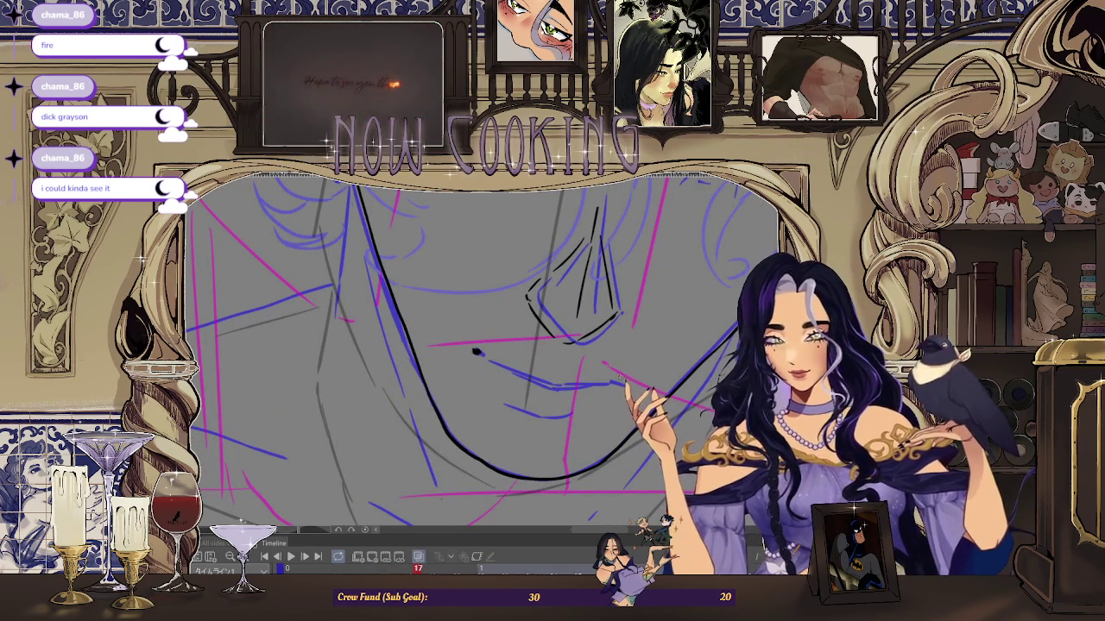
pyautogui.scroll(-2, 542, 404)
pyautogui.scroll(-1, 542, 404)
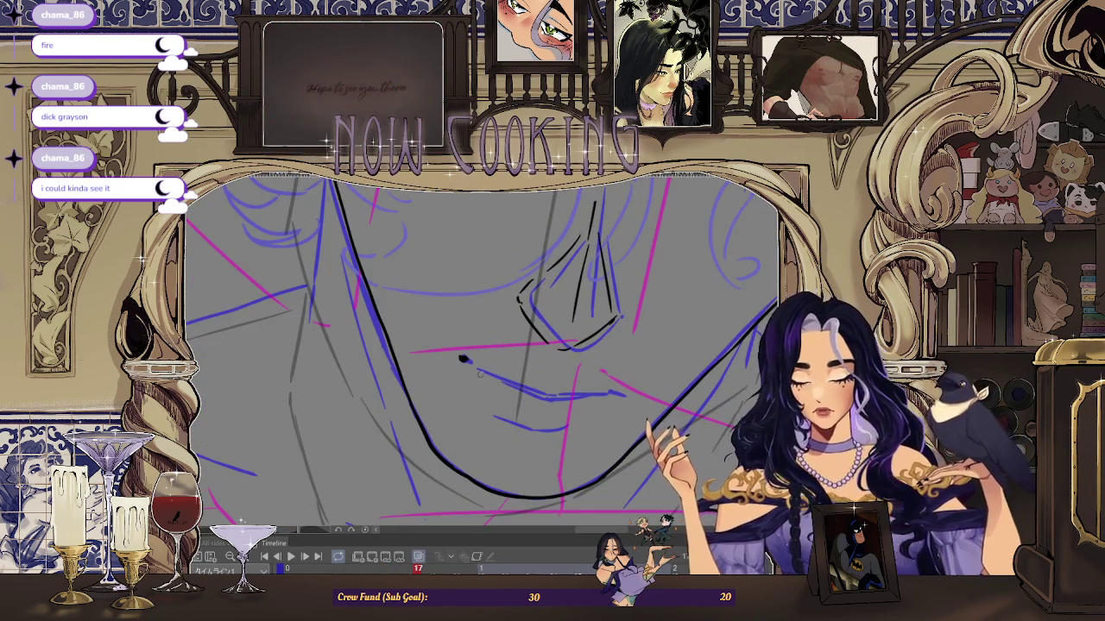
pyautogui.scroll(-3, 604, 404)
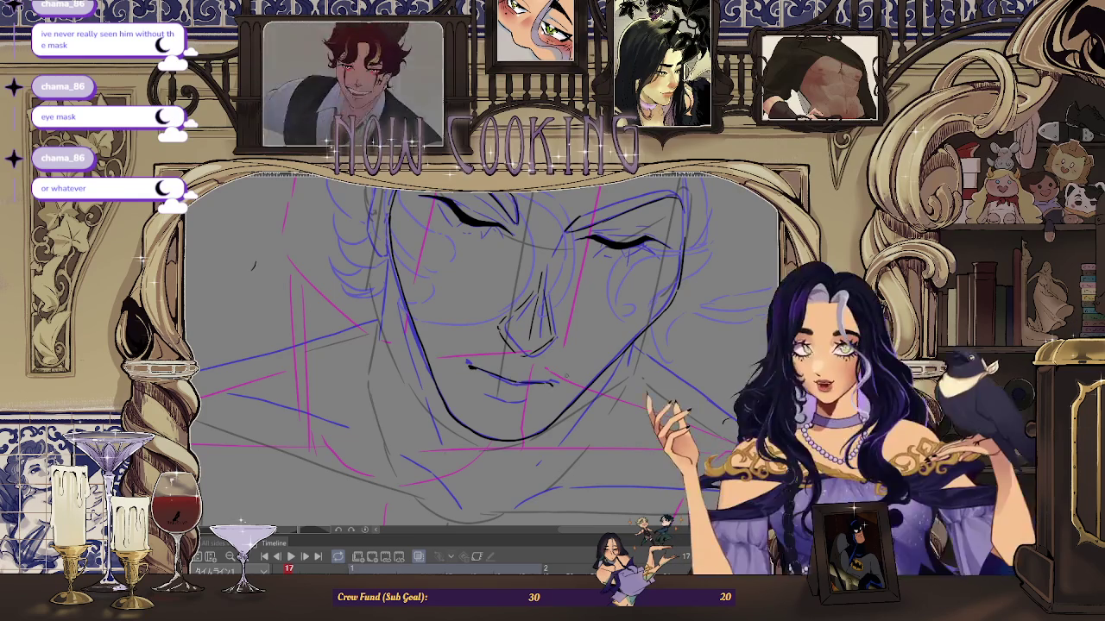
# Step: Flip the view back and ink a short black line under the mouth
pyautogui.press('h')
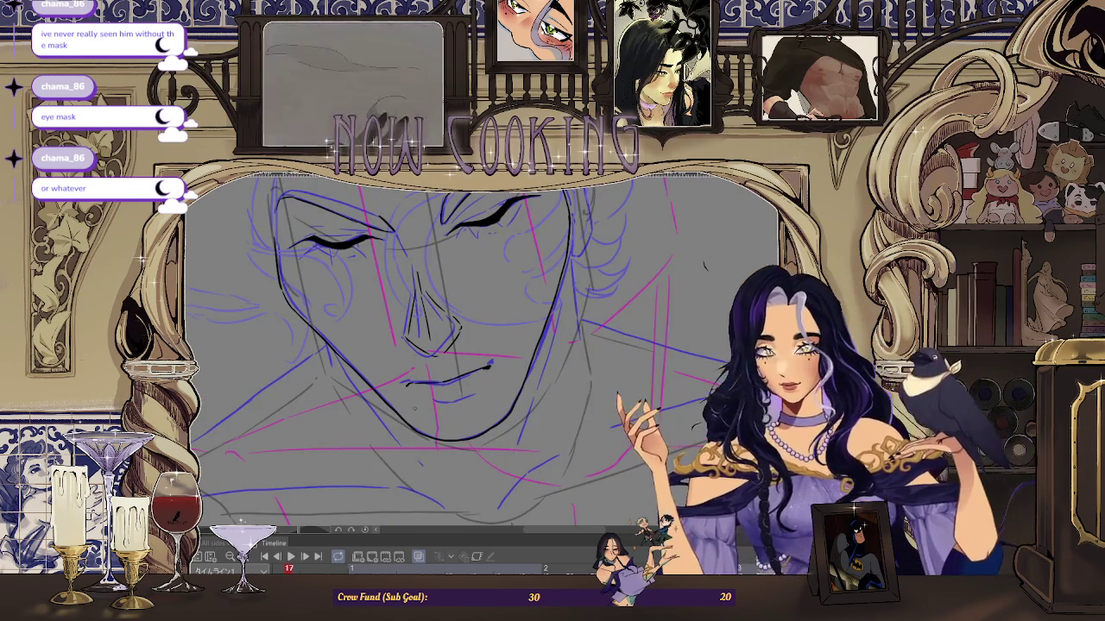
pyautogui.hotkey('ctrl', '+')
pyautogui.moveTo(438, 393); pyautogui.dragTo(485, 389)
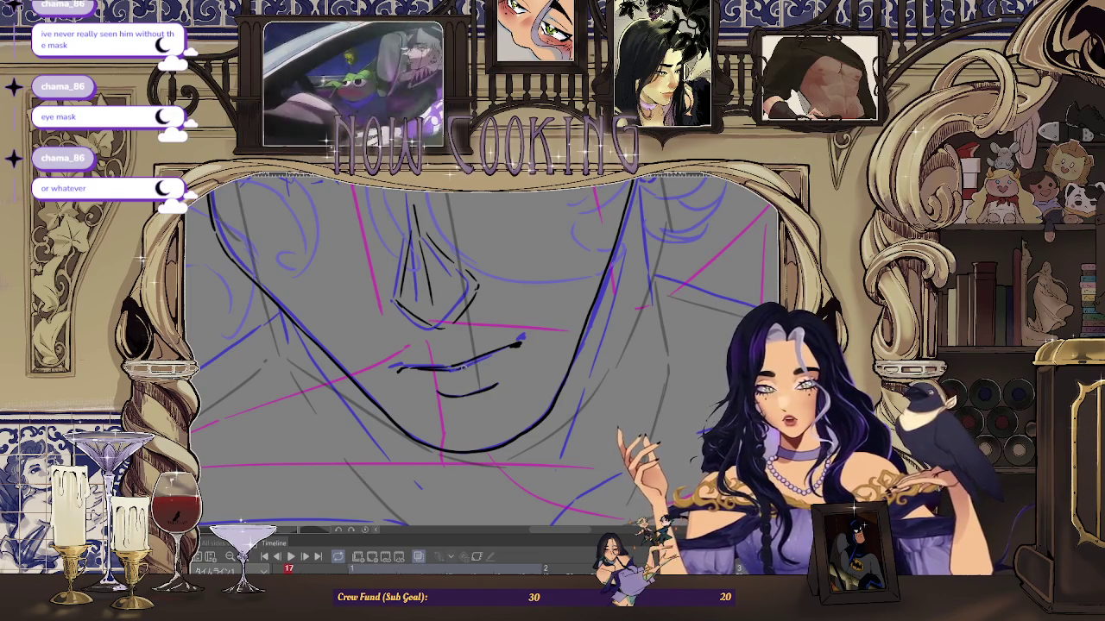
pyautogui.scroll(-2, 521, 338)
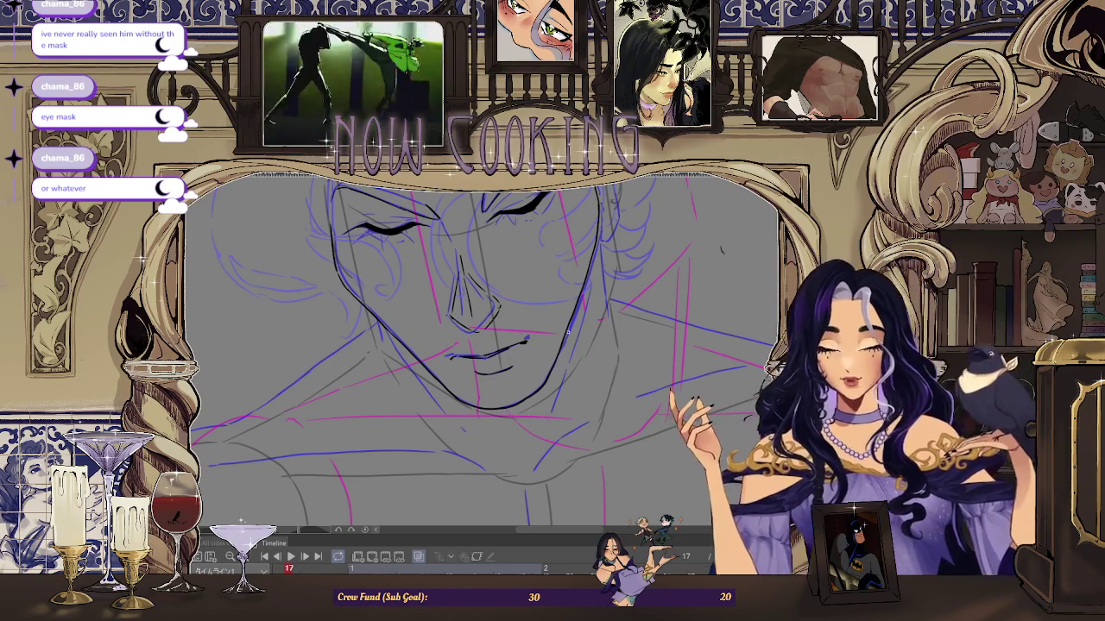
# Step: Zoom out to the whole sketch and step back to frame 13
pyautogui.hotkey('ctrl', '-')
pyautogui.scroll(1, 587, 244)
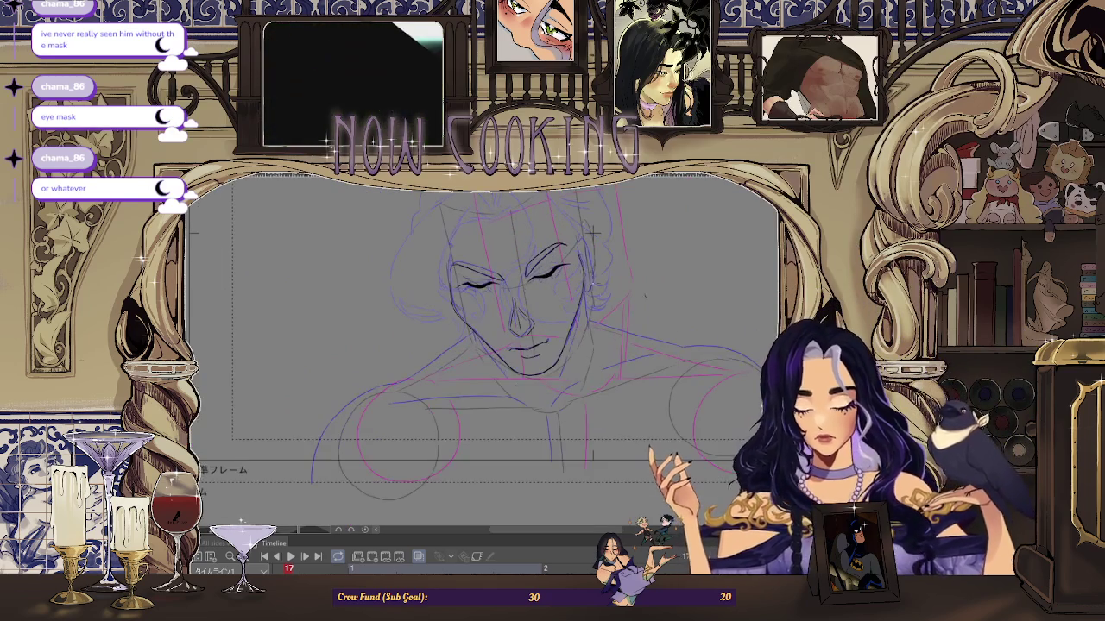
pyautogui.press('Left')
pyautogui.press('Left')
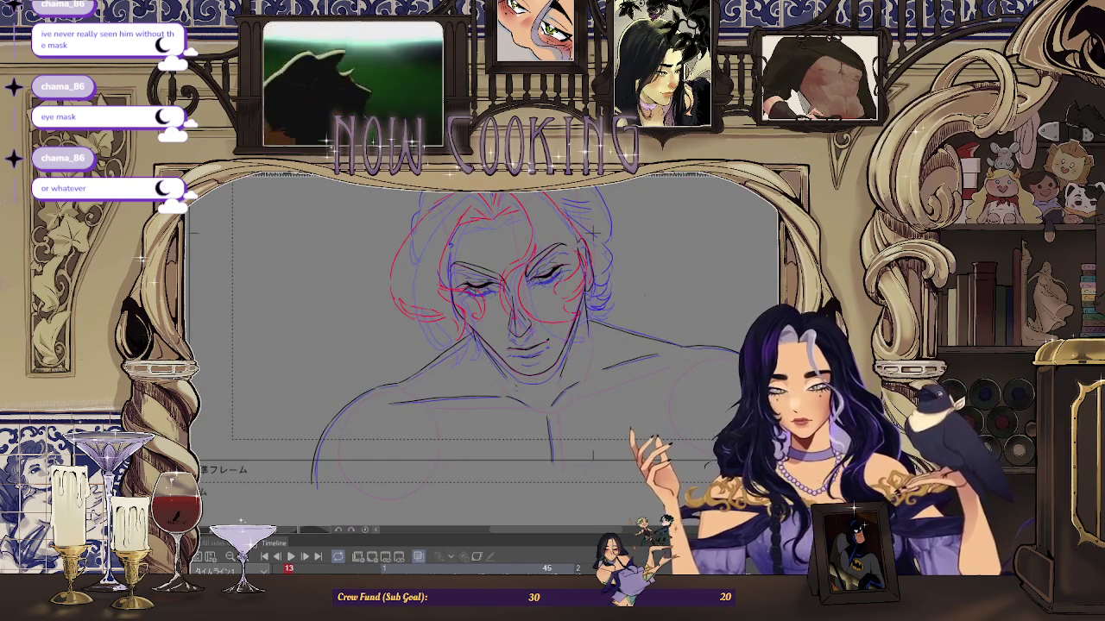
# Step: Back on frame 17, shift the face linework a few pixels right, then jump to frame 1
pyautogui.press('Left')
pyautogui.press('Left')
pyautogui.press('Right')
pyautogui.press('Right')
pyautogui.press('Right')
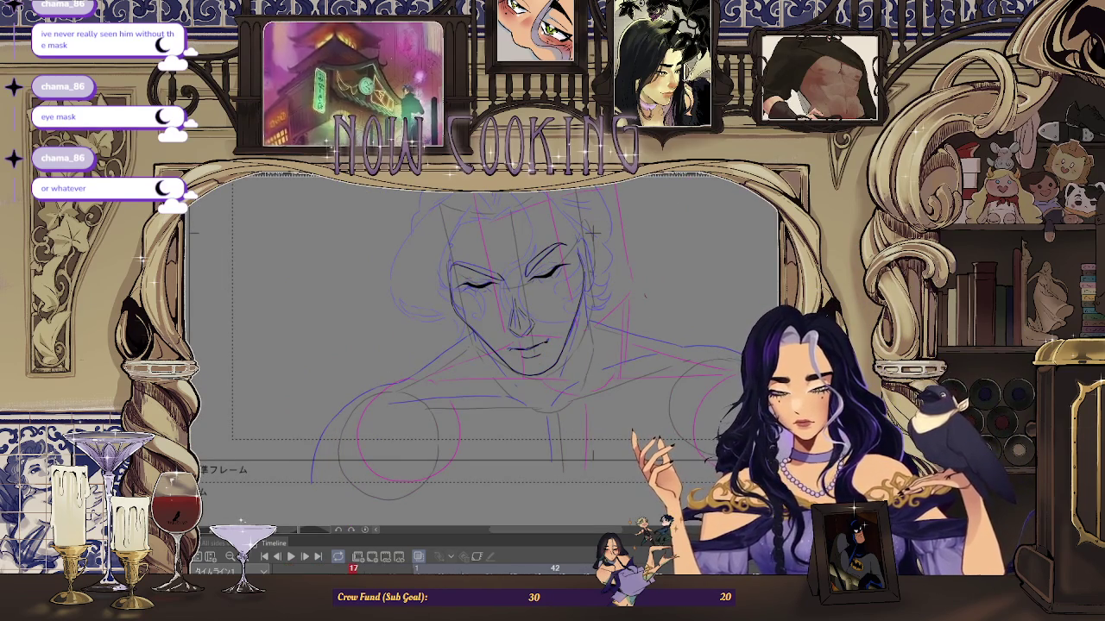
pyautogui.hotkey('ctrl', 't')
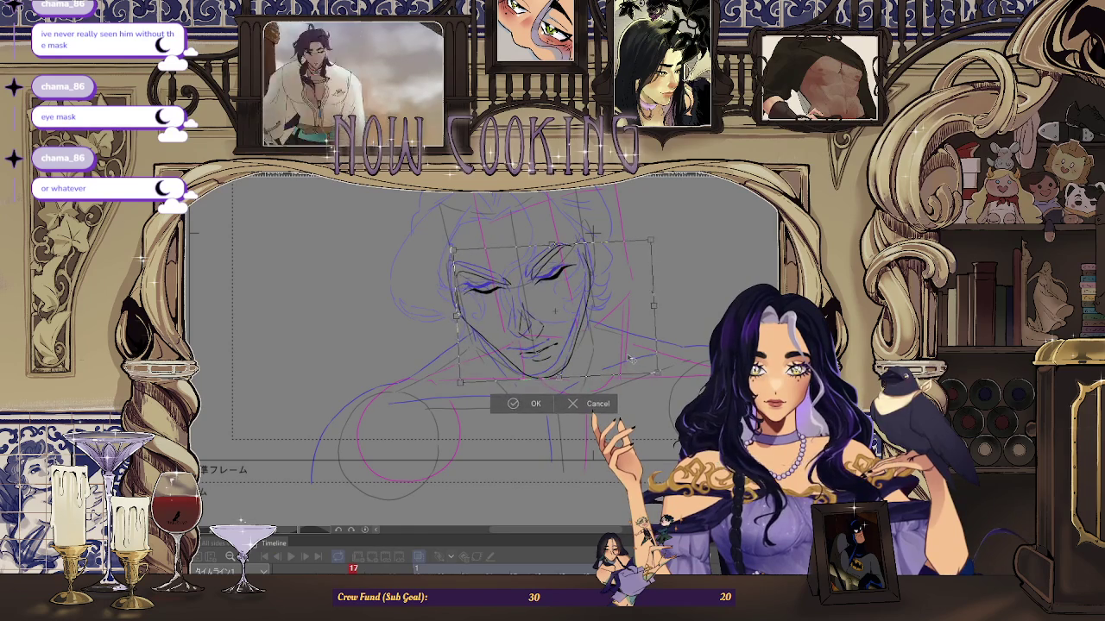
pyautogui.scroll(2, 626, 354)
pyautogui.moveTo(625, 350); pyautogui.dragTo(628, 350)
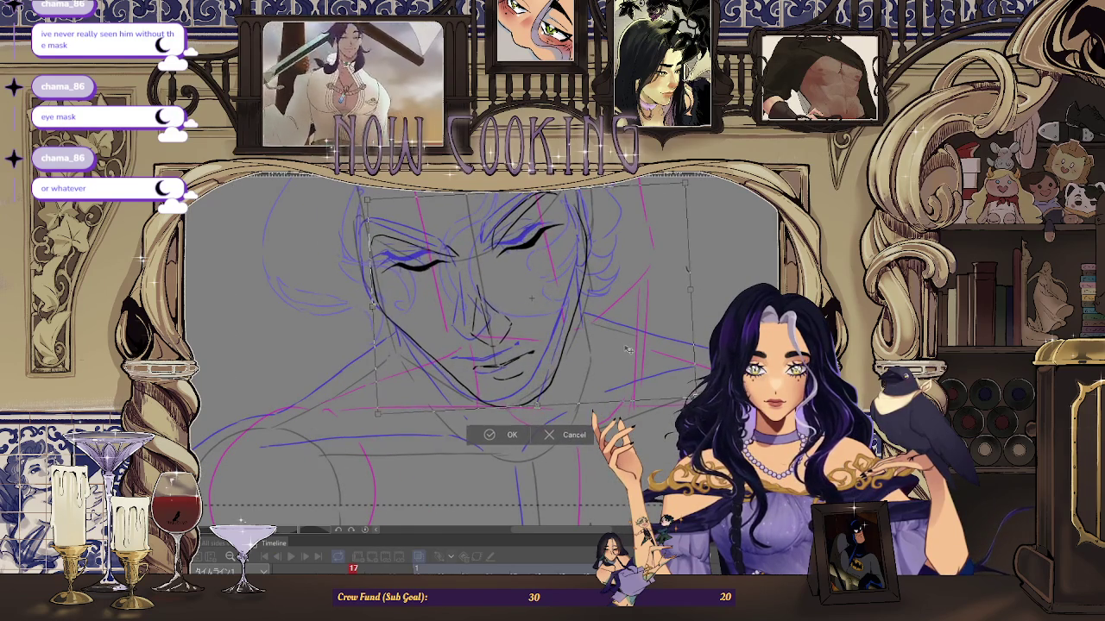
pyautogui.press('Return')
pyautogui.hotkey('ctrl', 'Tab')
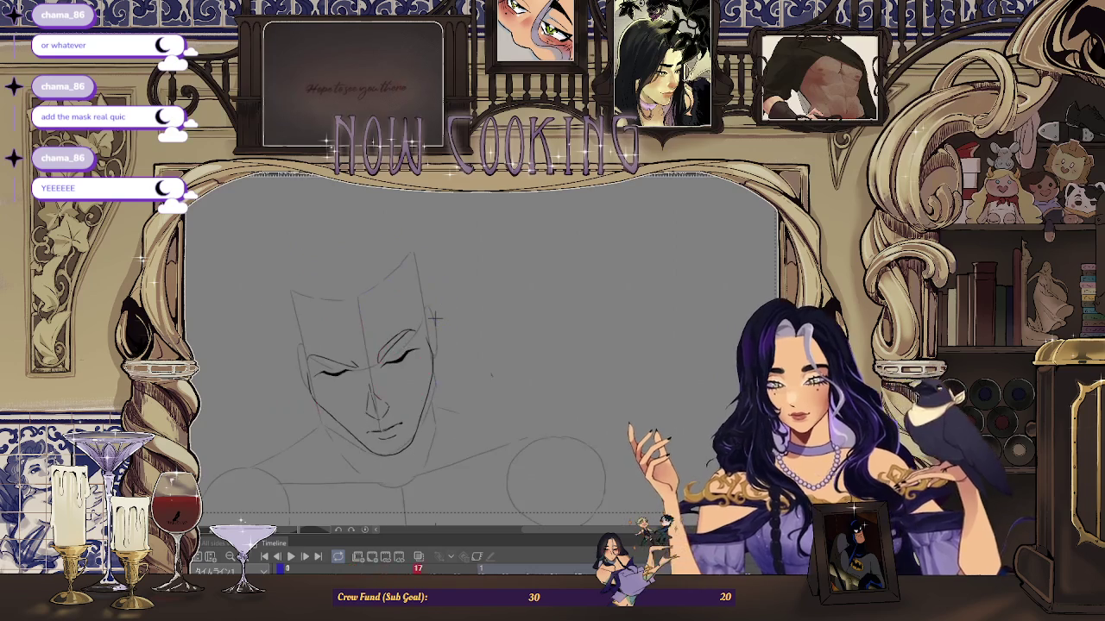
# Step: Pan the face into view, move on to frame 18, and zoom in and out on the mouth
pyautogui.moveTo(434, 318); pyautogui.dragTo(496, 231)
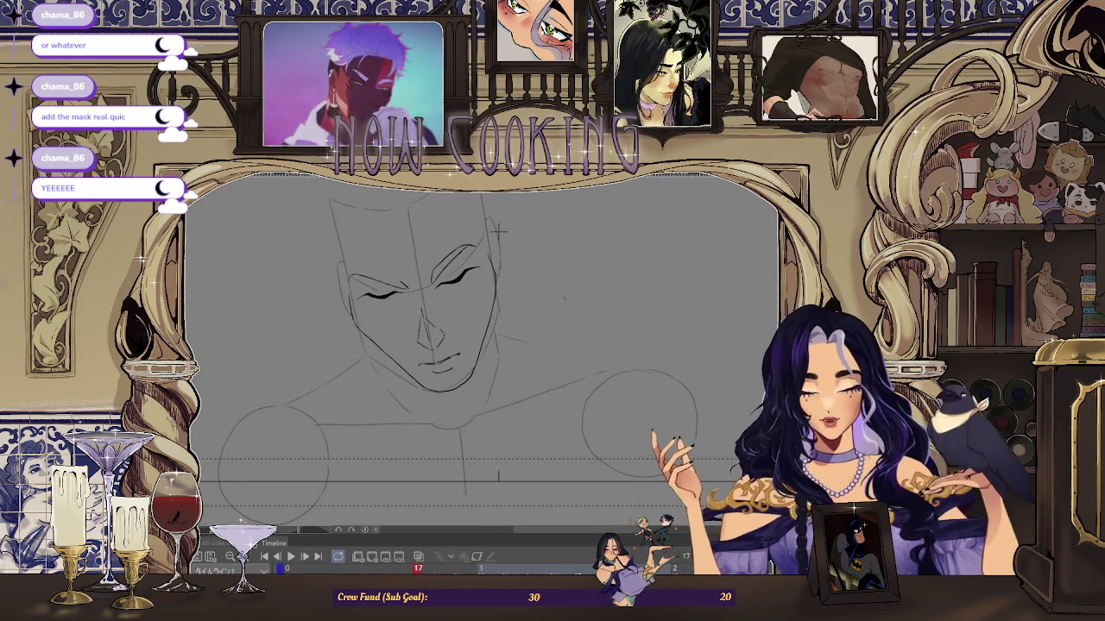
pyautogui.hotkey('ctrl', 'z')
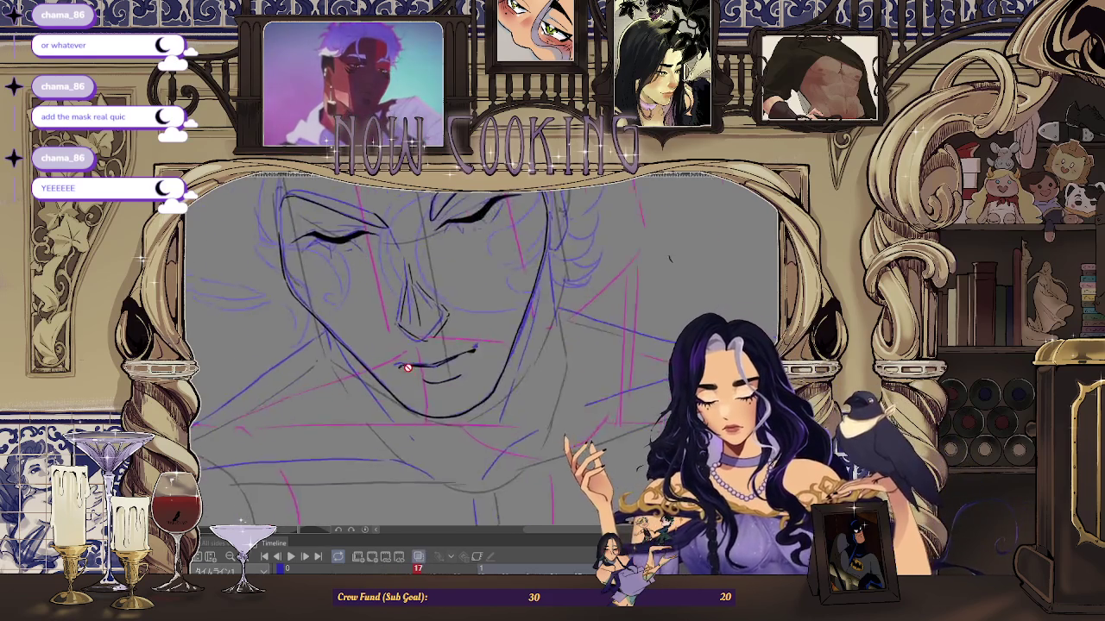
pyautogui.scroll(2, 408, 367)
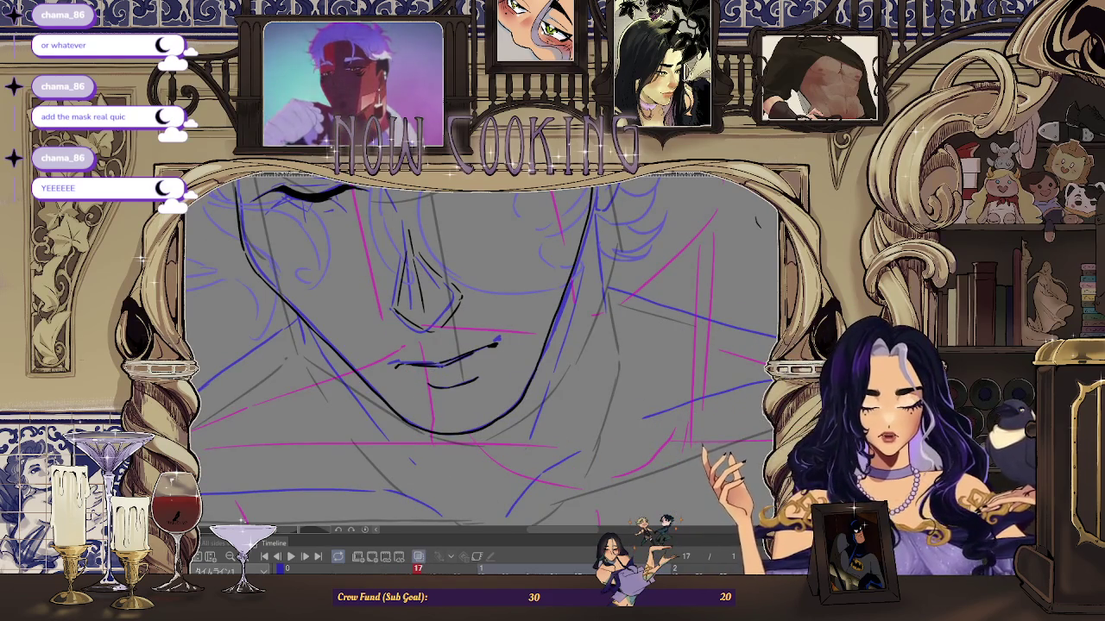
pyautogui.scroll(2, 458, 362)
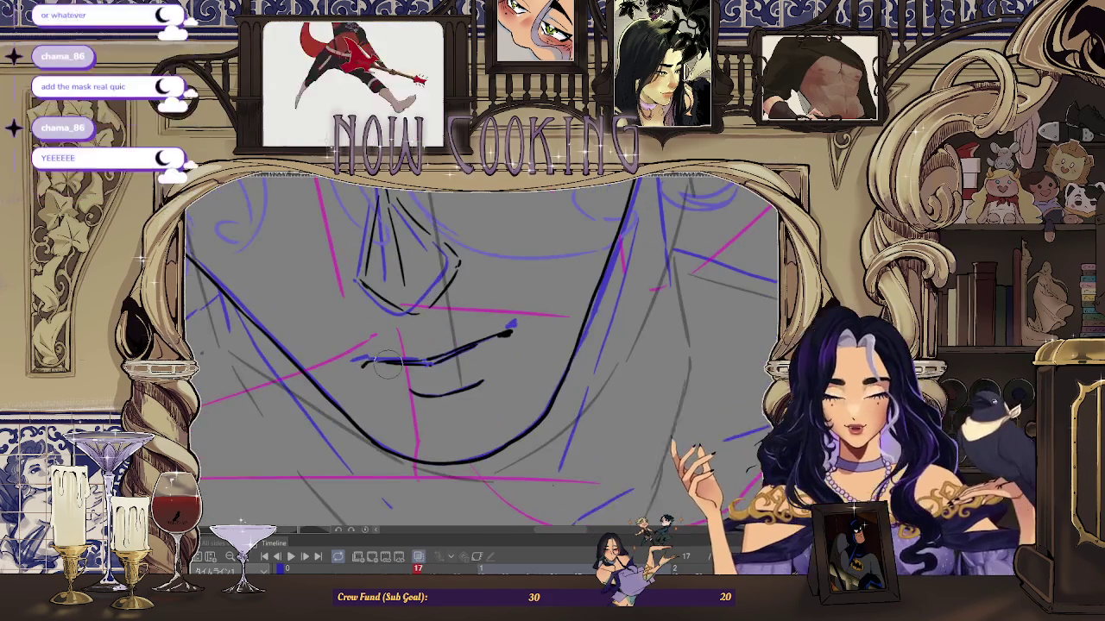
pyautogui.scroll(1, 458, 362)
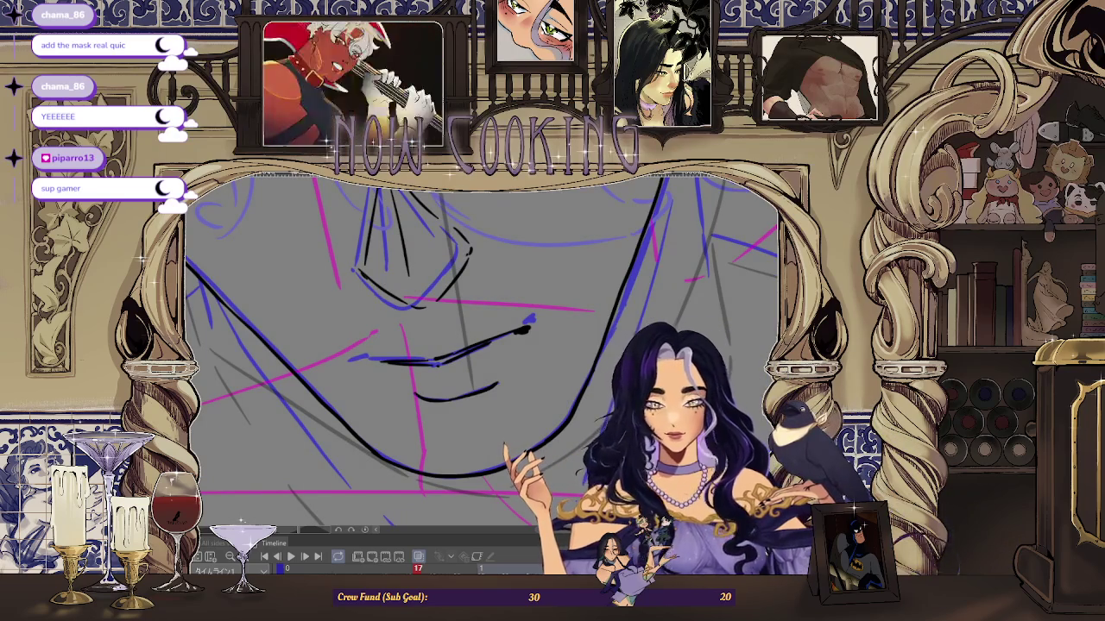
pyautogui.scroll(1, 338, 362)
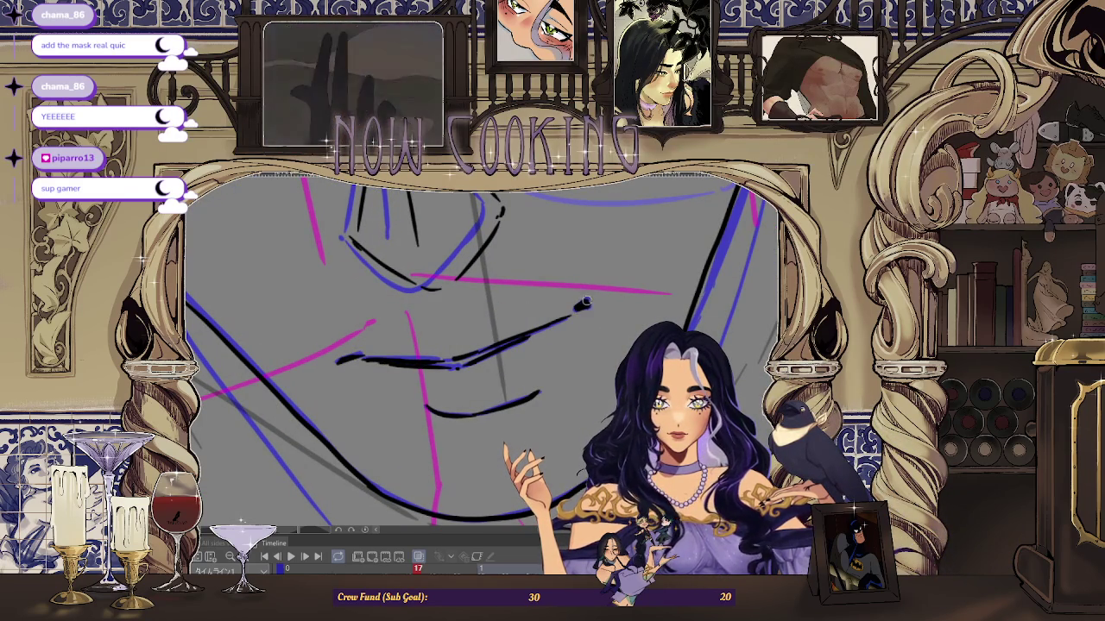
pyautogui.scroll(-2, 585, 277)
pyautogui.scroll(-3, 590, 244)
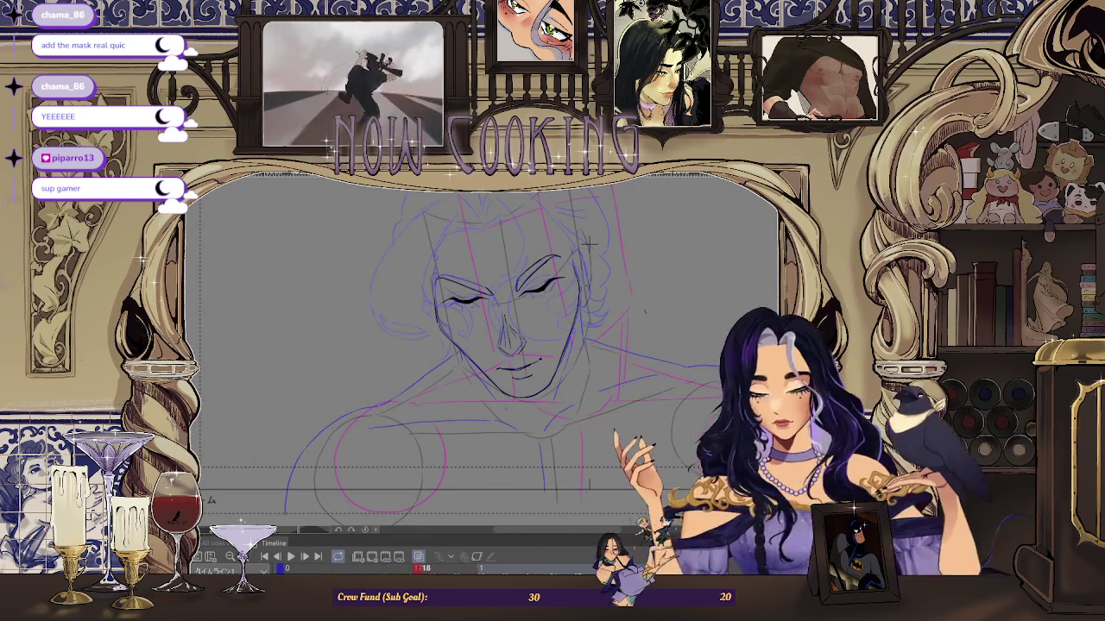
# Step: Transform the inked face linework a few pixels right and down onto the roughs, then zoom in
pyautogui.hotkey('ctrl', 't')
pyautogui.moveTo(617, 378); pyautogui.dragTo(628, 381)
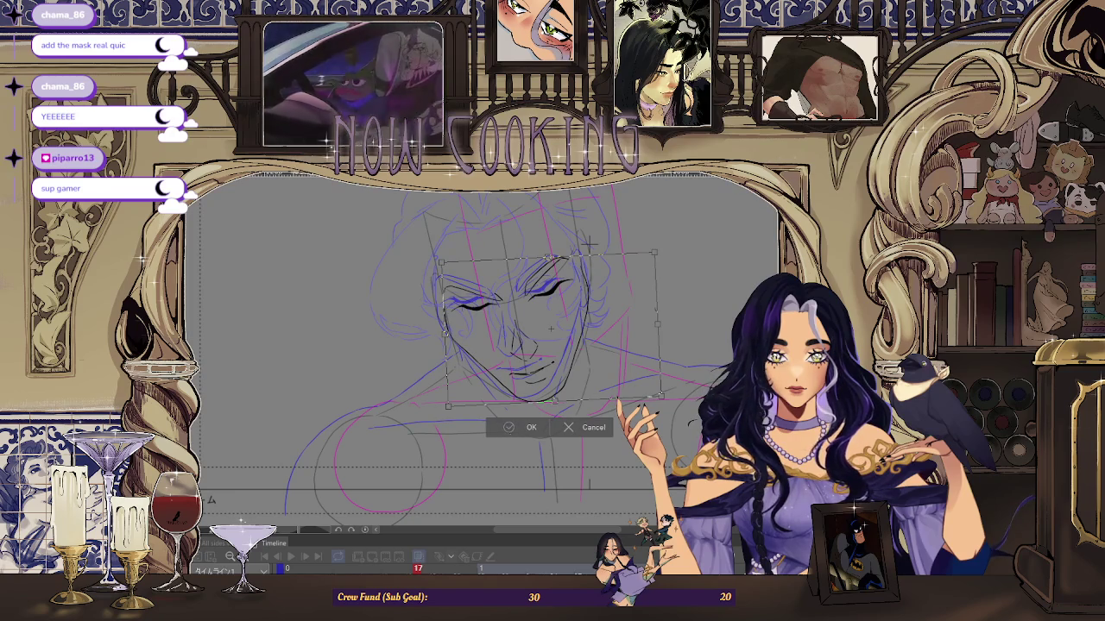
pyautogui.click(510, 437)
pyautogui.scroll(1, 423, 367)
pyautogui.scroll(1, 423, 367)
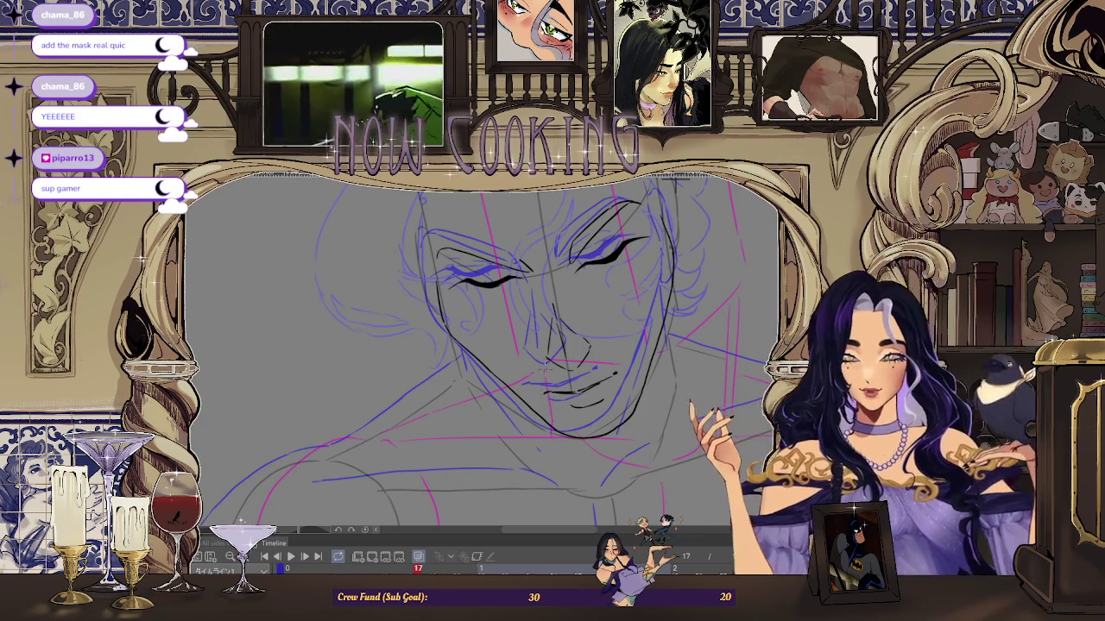
# Step: Touch up frame 17's lash and jaw lines, undoing two unwanted strokes, then zoom out
pyautogui.scroll(-1, 648, 229)
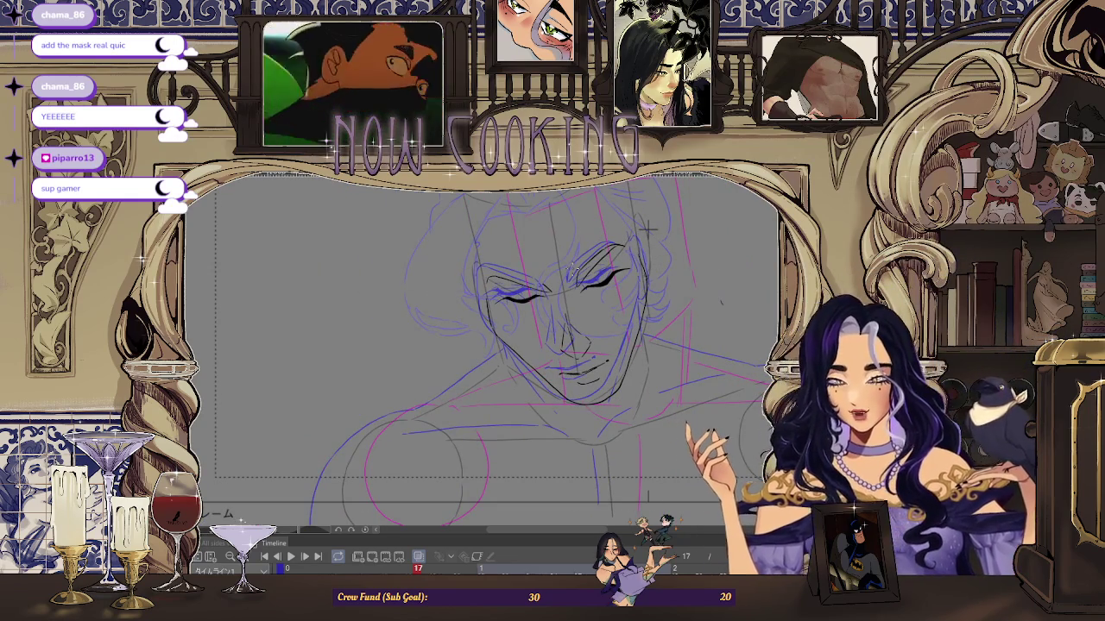
pyautogui.scroll(1, 649, 226)
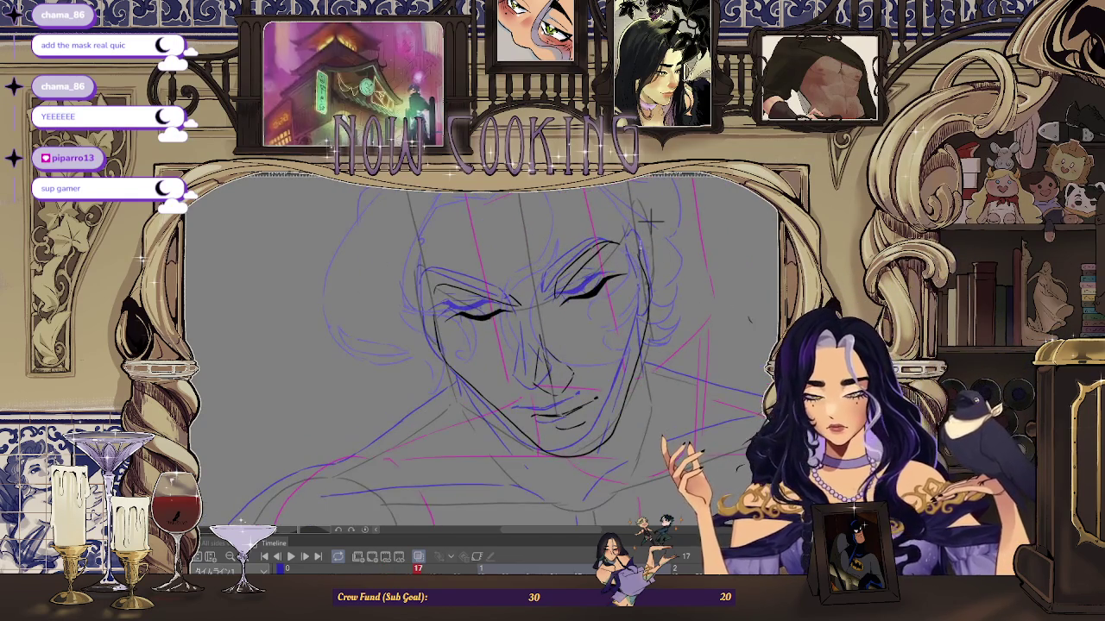
pyautogui.scroll(1, 649, 222)
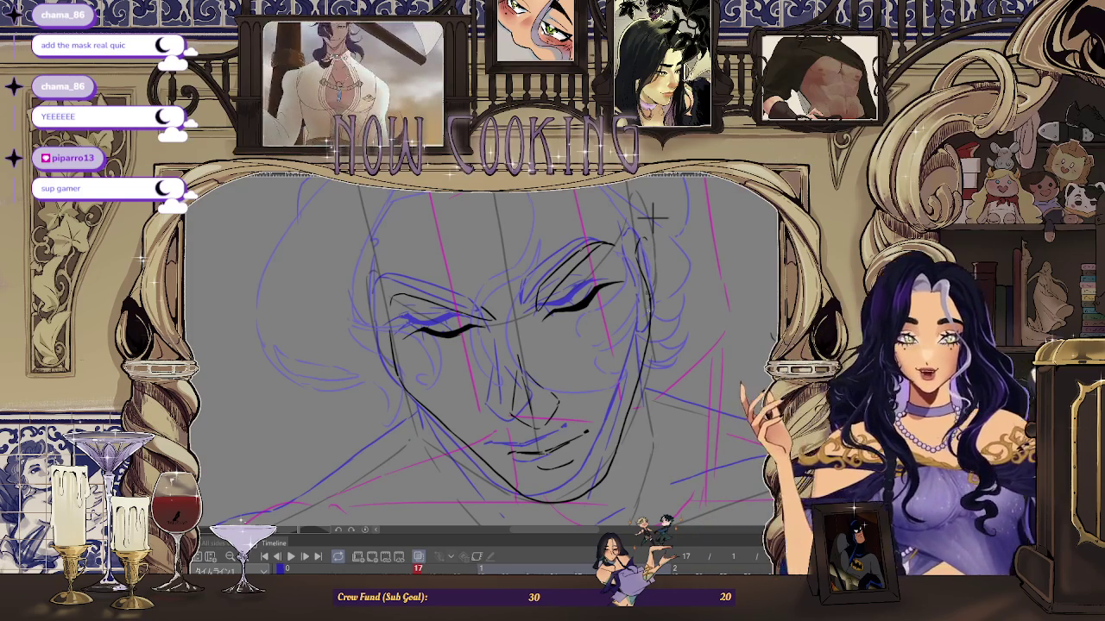
pyautogui.scroll(1, 653, 218)
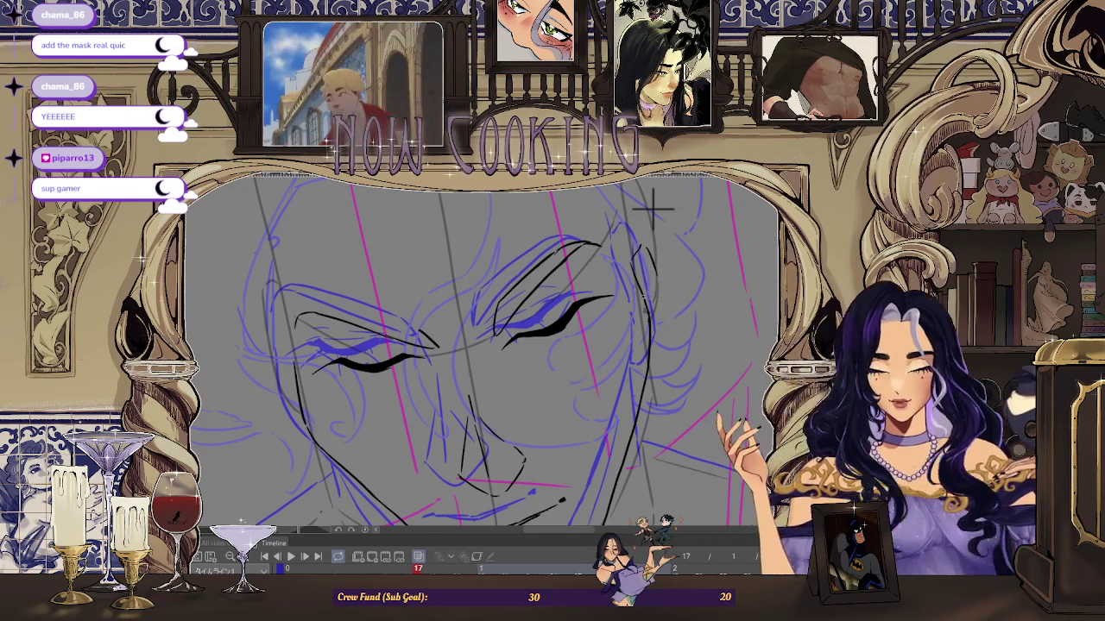
pyautogui.scroll(3, 653, 207)
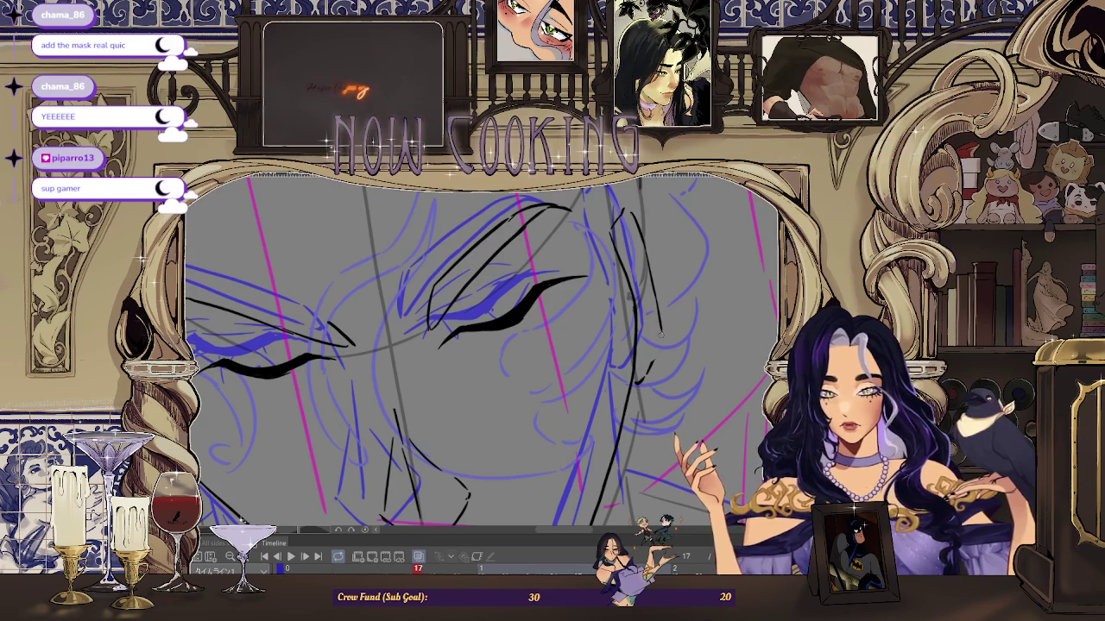
pyautogui.scroll(-2, 664, 340)
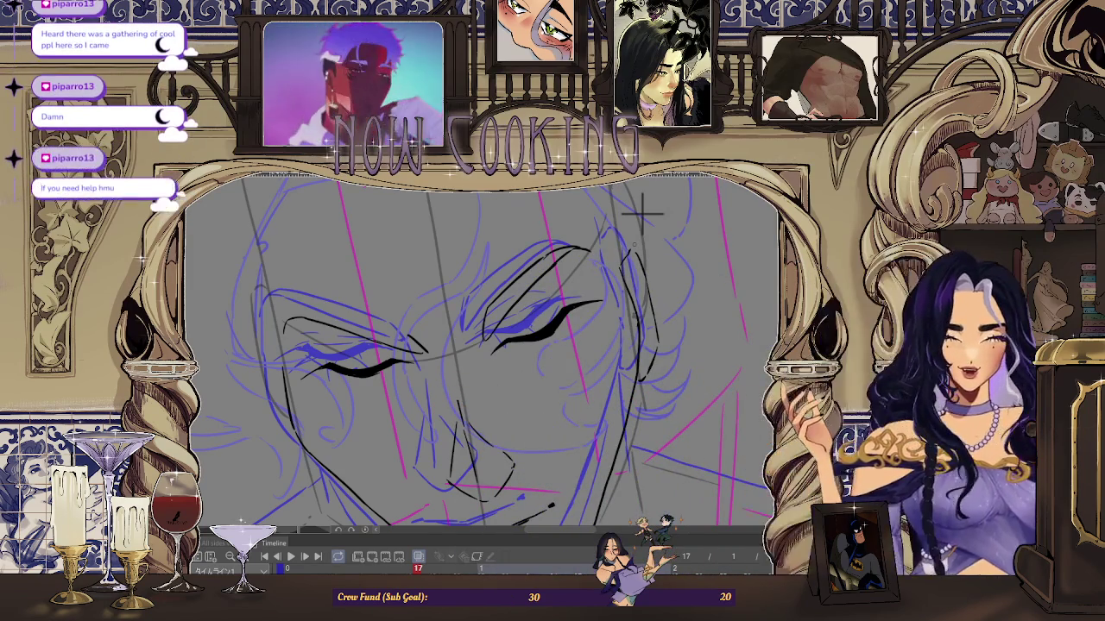
pyautogui.scroll(-2, 645, 212)
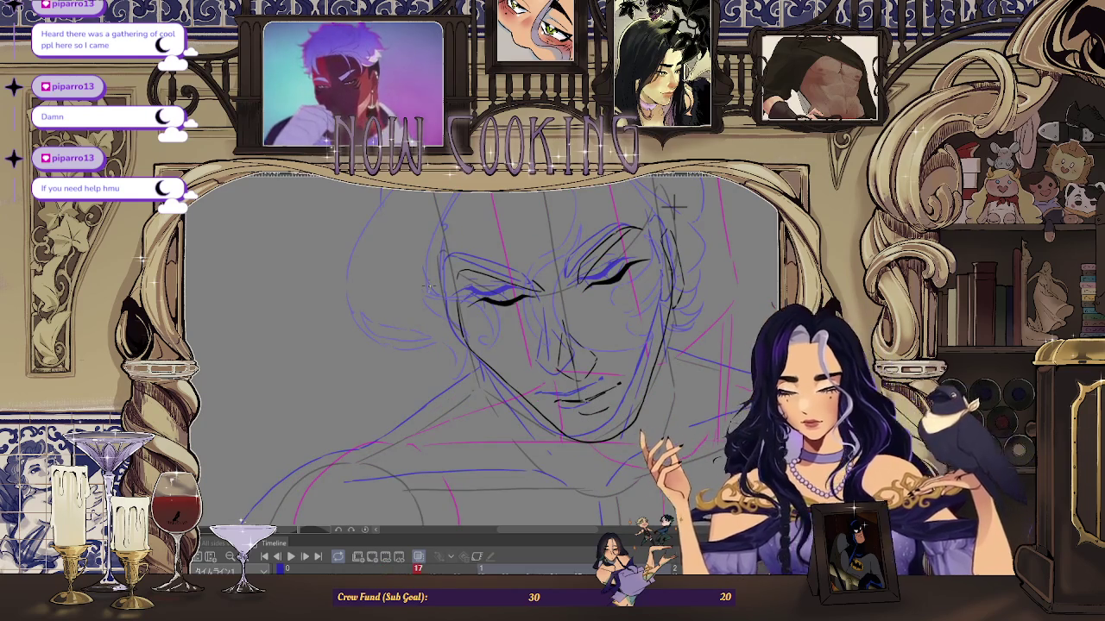
pyautogui.scroll(1, 673, 204)
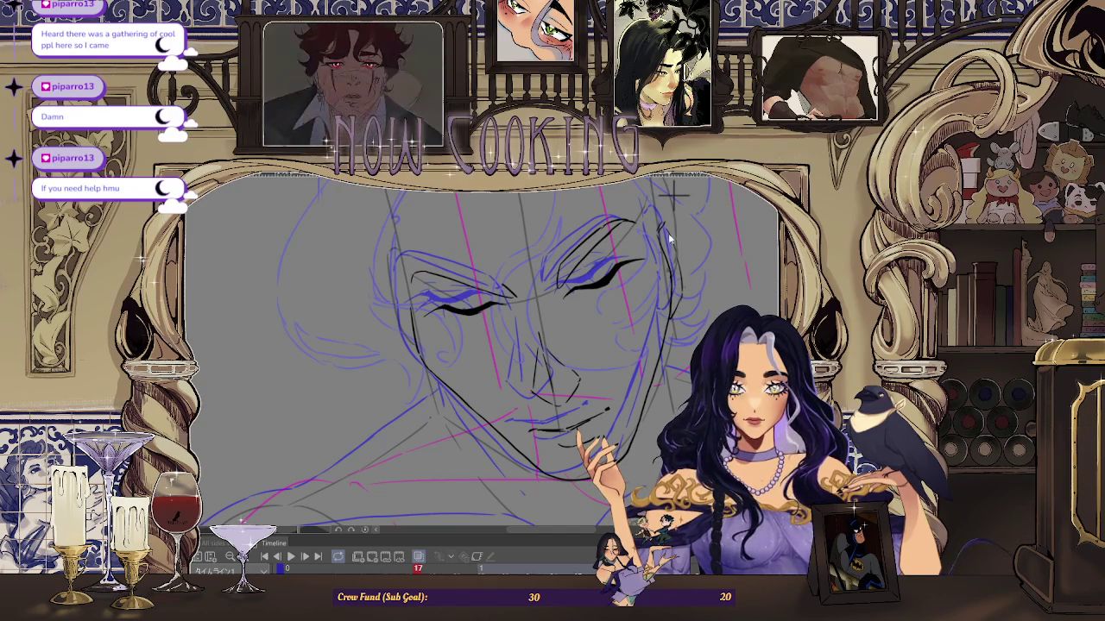
pyautogui.hotkey('ctrl', 'z')
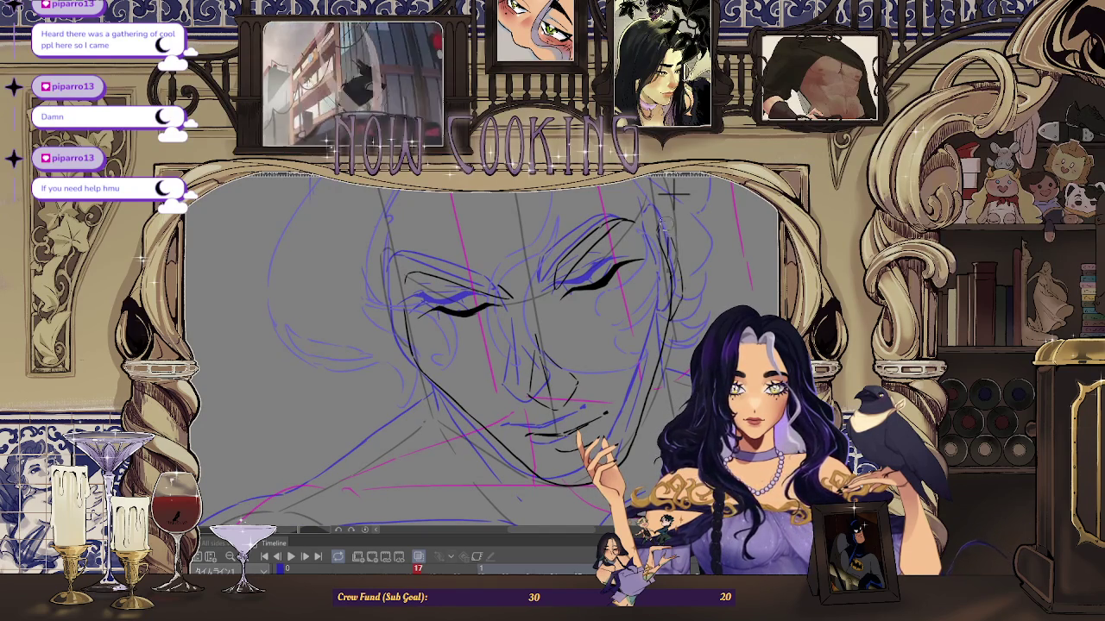
pyautogui.hotkey('ctrl', 'z')
pyautogui.hotkey('ctrl', 'z')
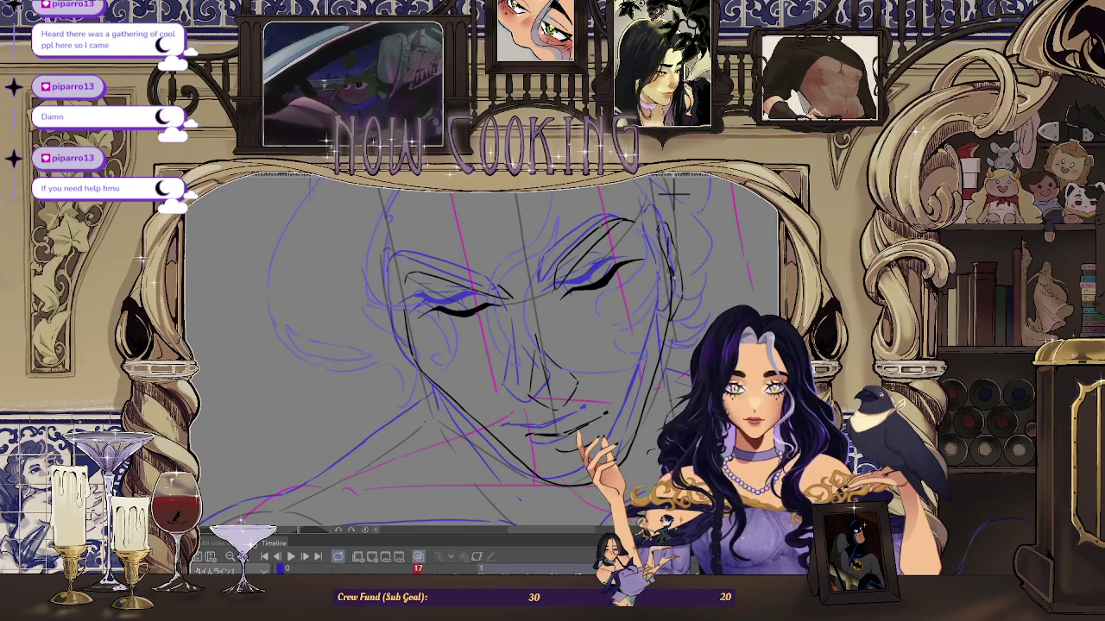
pyautogui.hotkey('ctrl', '-')
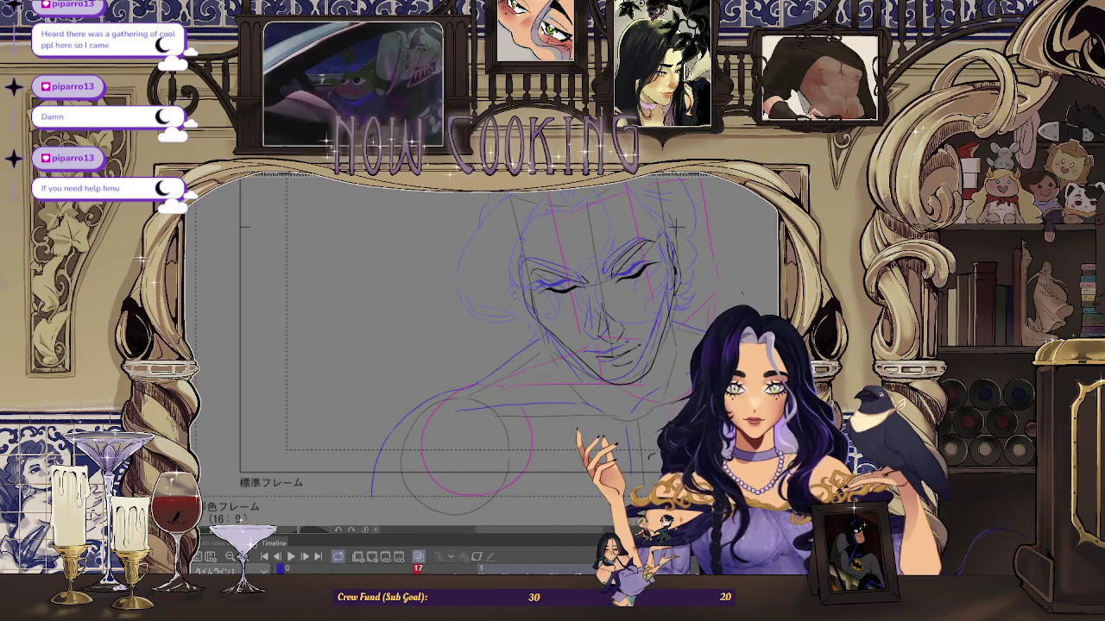
# Step: Turn off onion skin in the Timeline
pyautogui.hotkey('ctrl', '+')
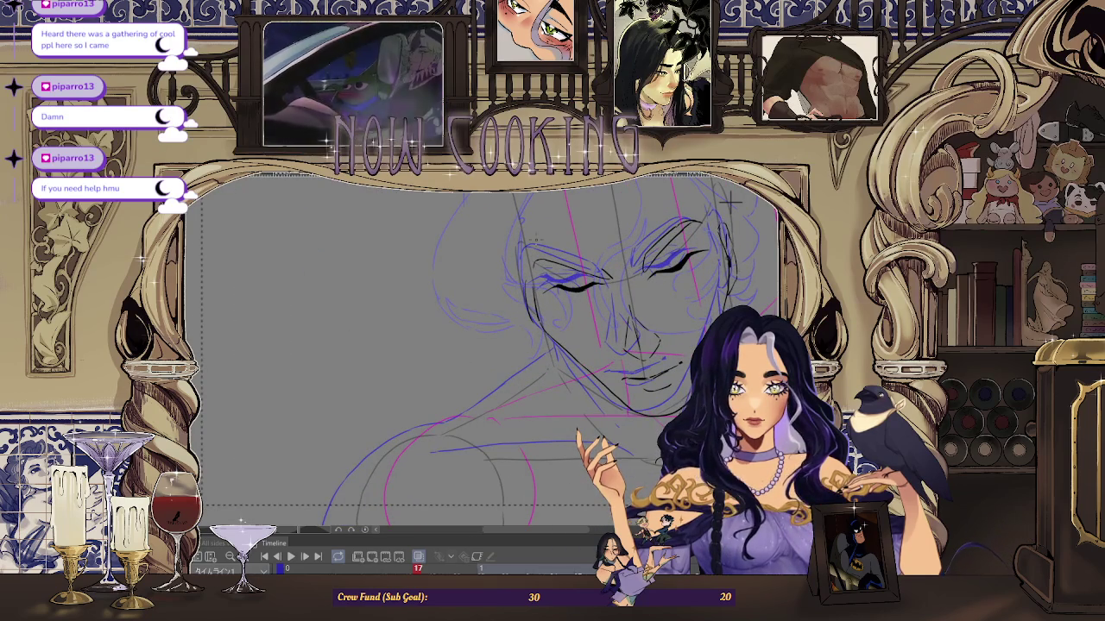
pyautogui.hotkey('ctrl', '-')
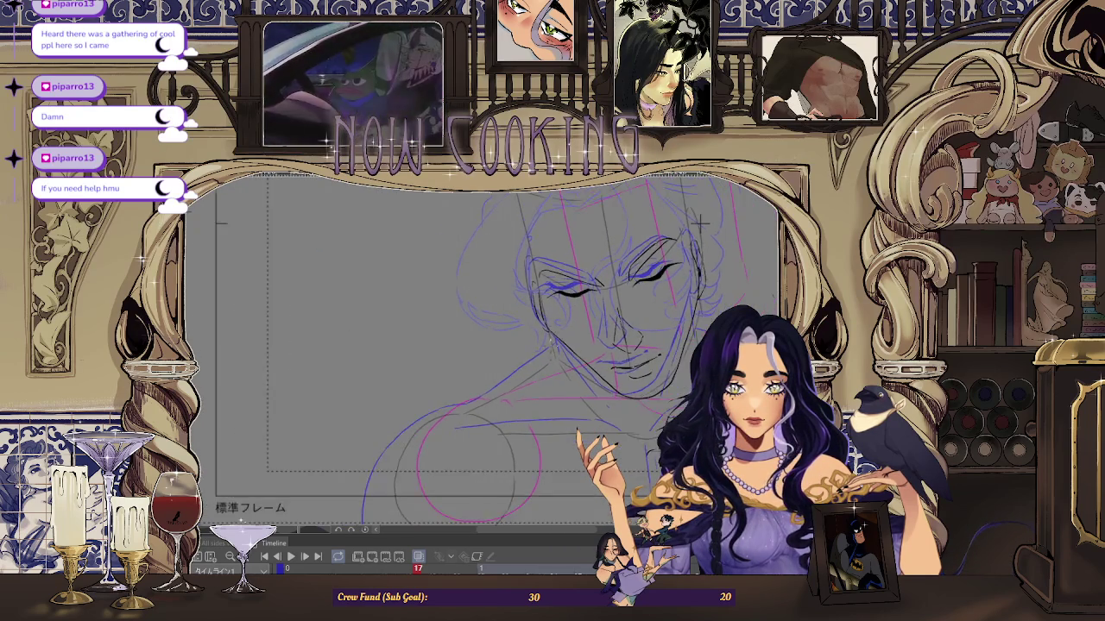
pyautogui.click(419, 557)
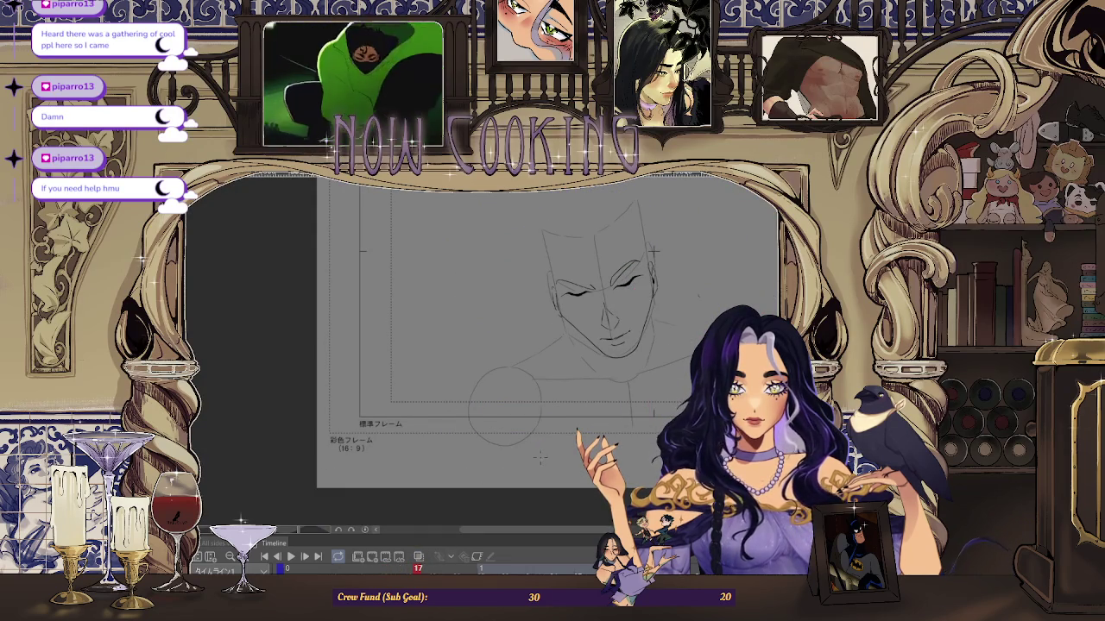
# Step: Jump to frame 1 to view the finished coloured drawing of the man
pyautogui.hotkey('ctrl', '+')
pyautogui.hotkey('ctrl', '+')
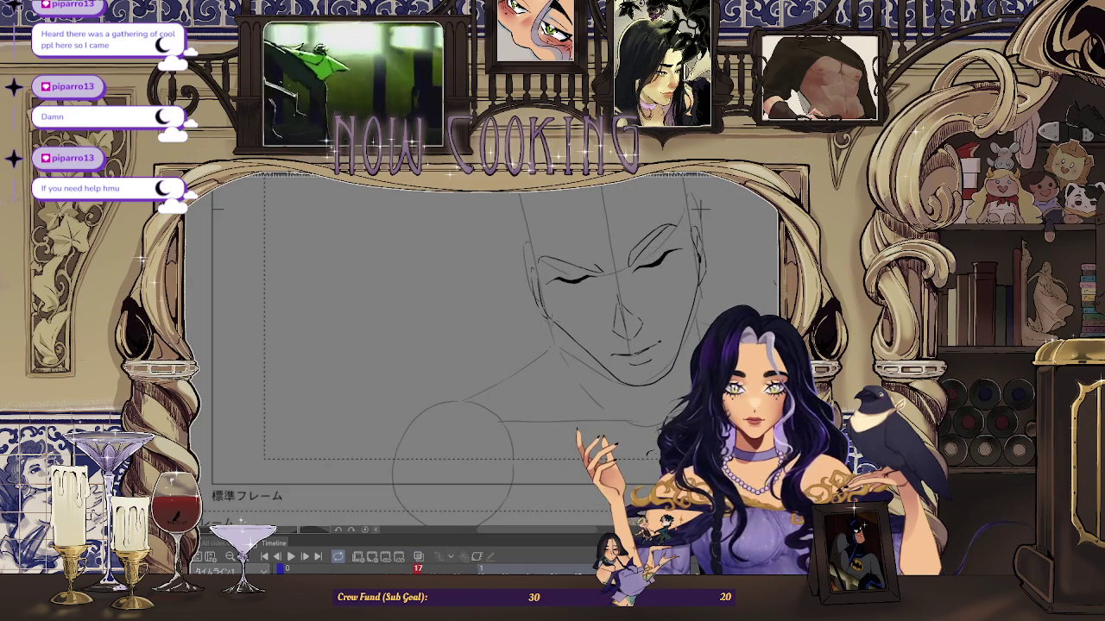
pyautogui.hotkey('ctrl', '-')
pyautogui.hotkey('ctrl', '-')
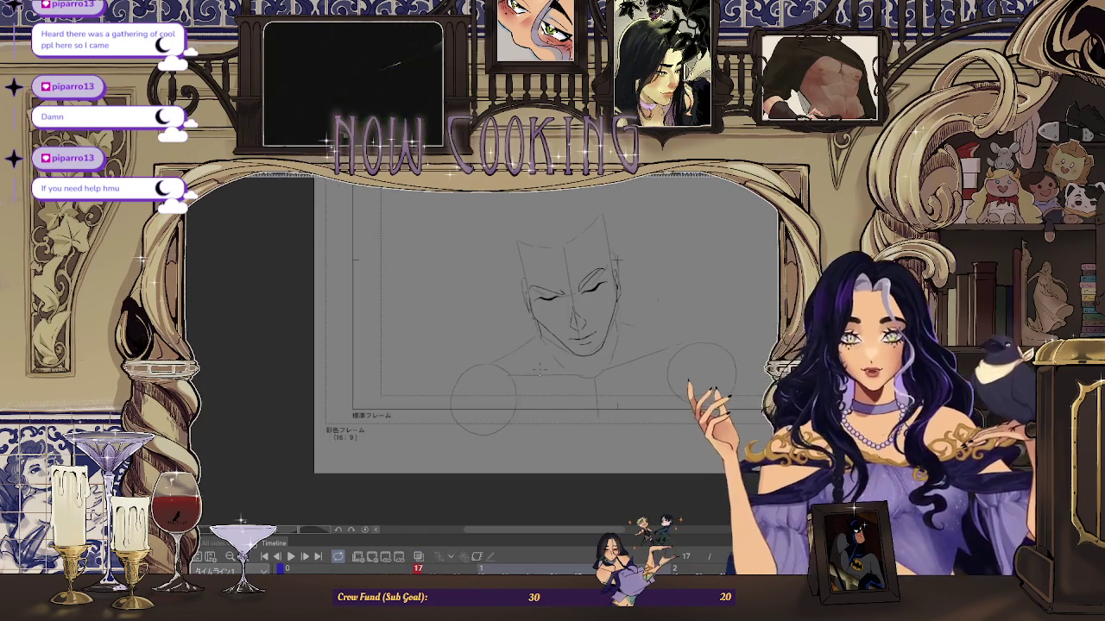
pyautogui.press('Home')
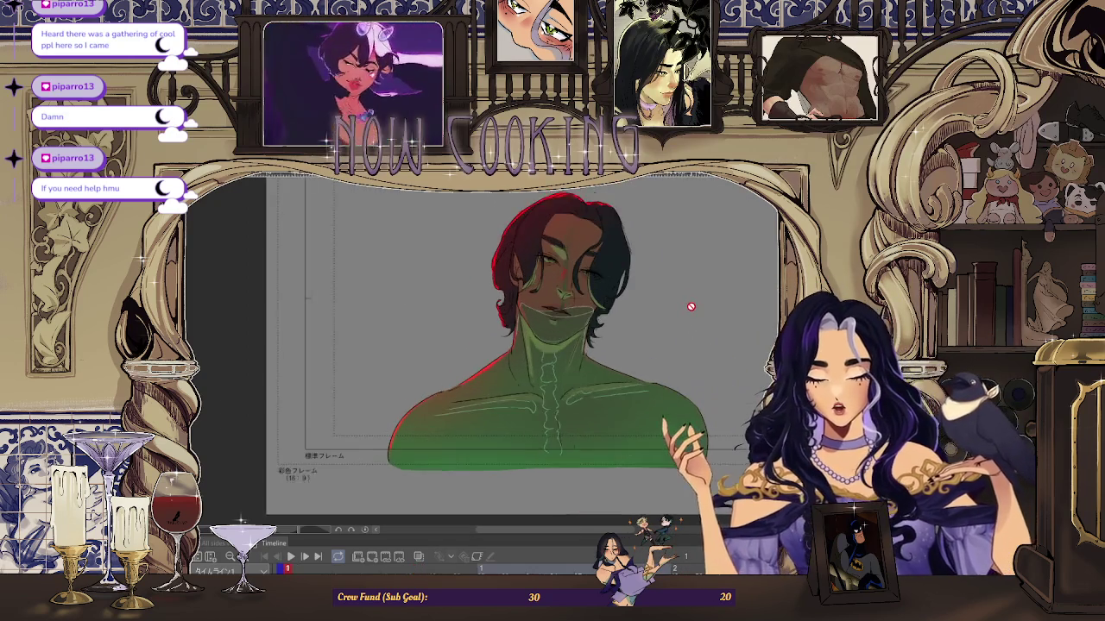
# Step: Zoom out to see the whole frame 17 canvas
pyautogui.hotkey('ctrl', '-')
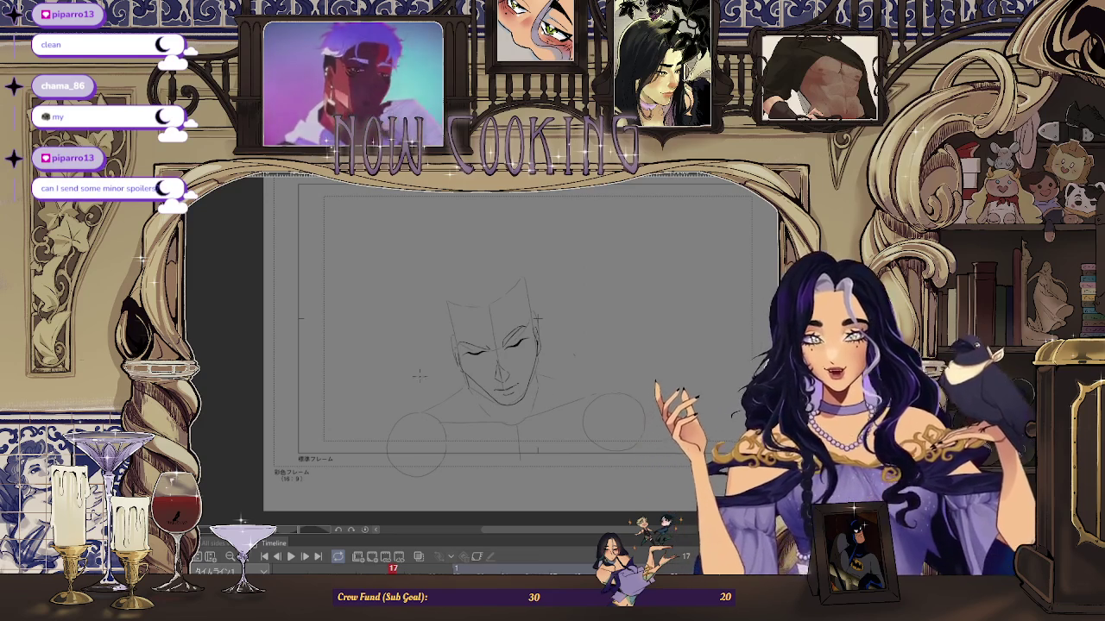
# Step: Zoom in around the inked face, then step back from frame 17 to frame 13
pyautogui.scroll(2, 456, 389)
pyautogui.scroll(3, 456, 388)
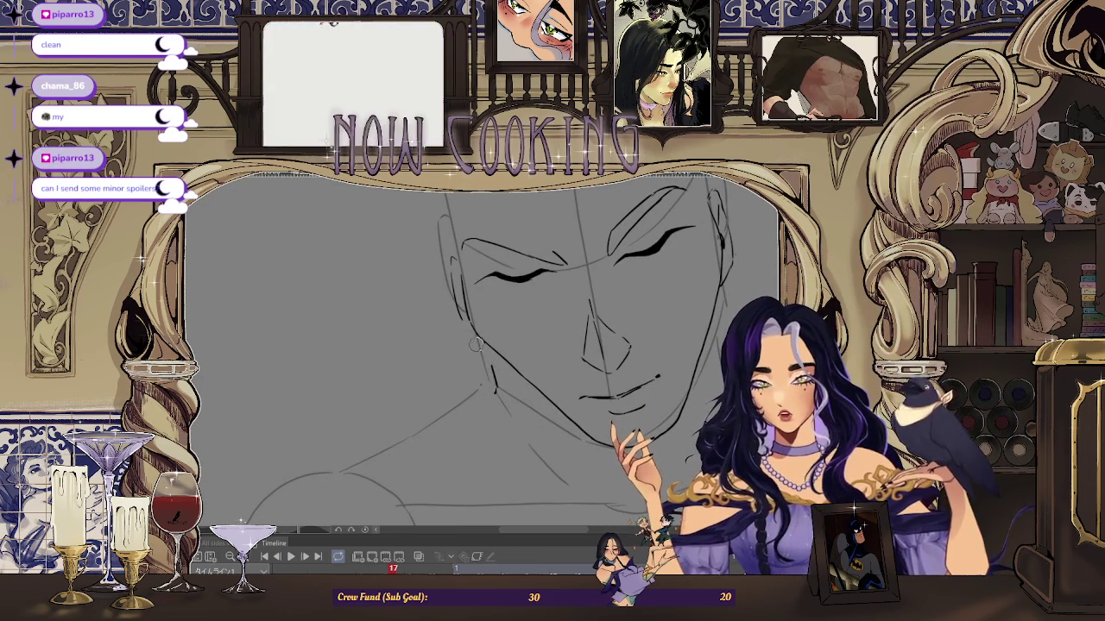
pyautogui.scroll(2, 483, 345)
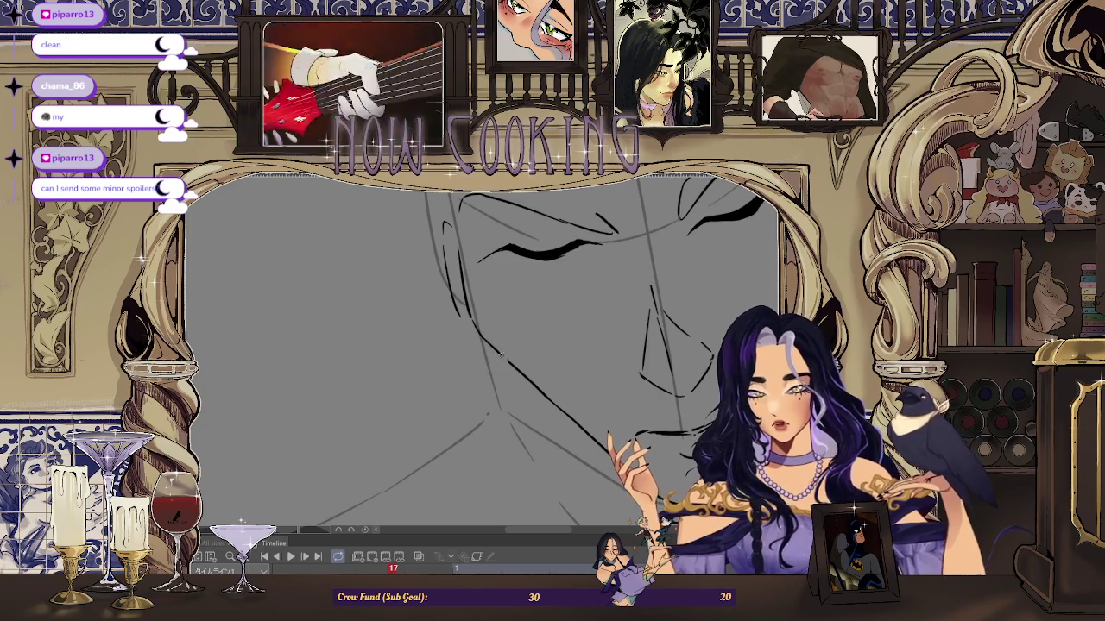
pyautogui.scroll(-1, 497, 350)
pyautogui.scroll(-2, 517, 337)
pyautogui.scroll(-2, 604, 285)
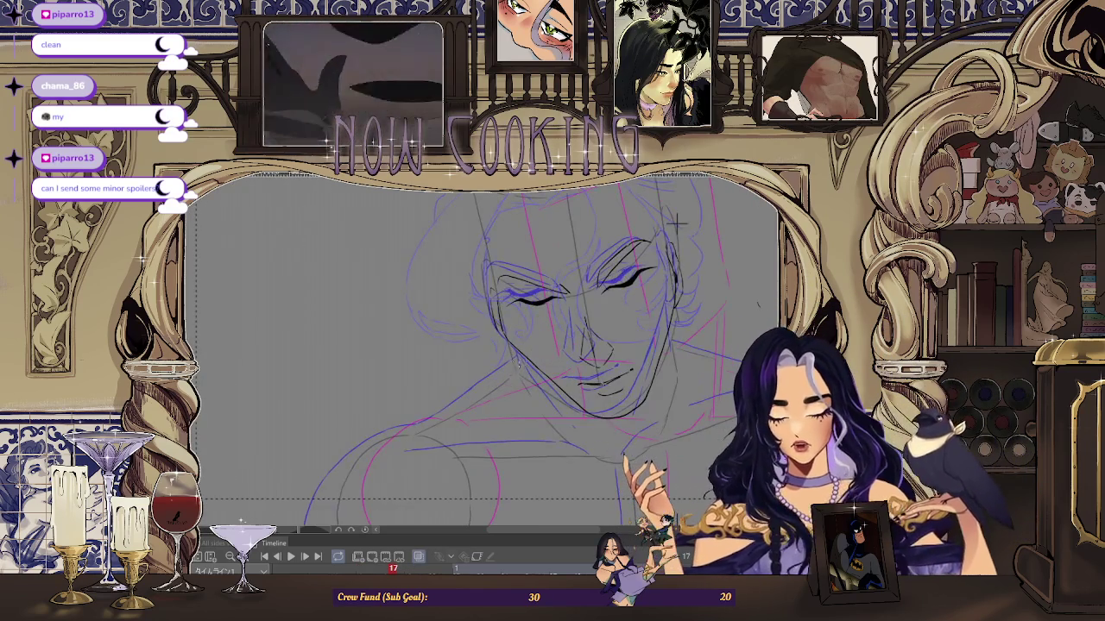
pyautogui.scroll(1, 520, 335)
pyautogui.scroll(1, 521, 335)
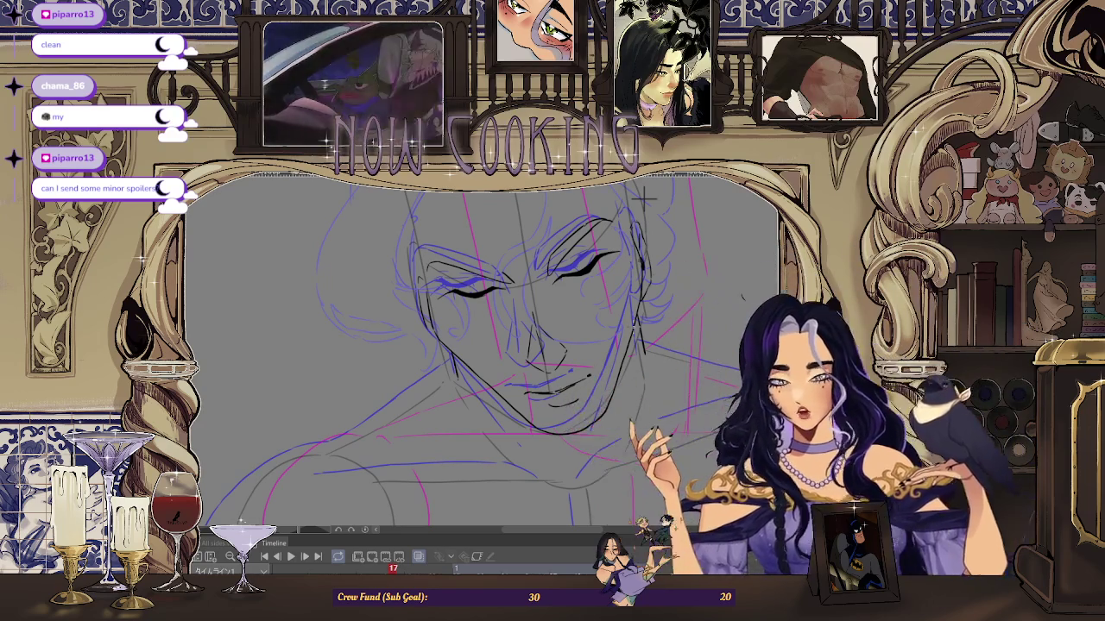
pyautogui.press('Left')
pyautogui.press('Left')
pyautogui.press('Left')
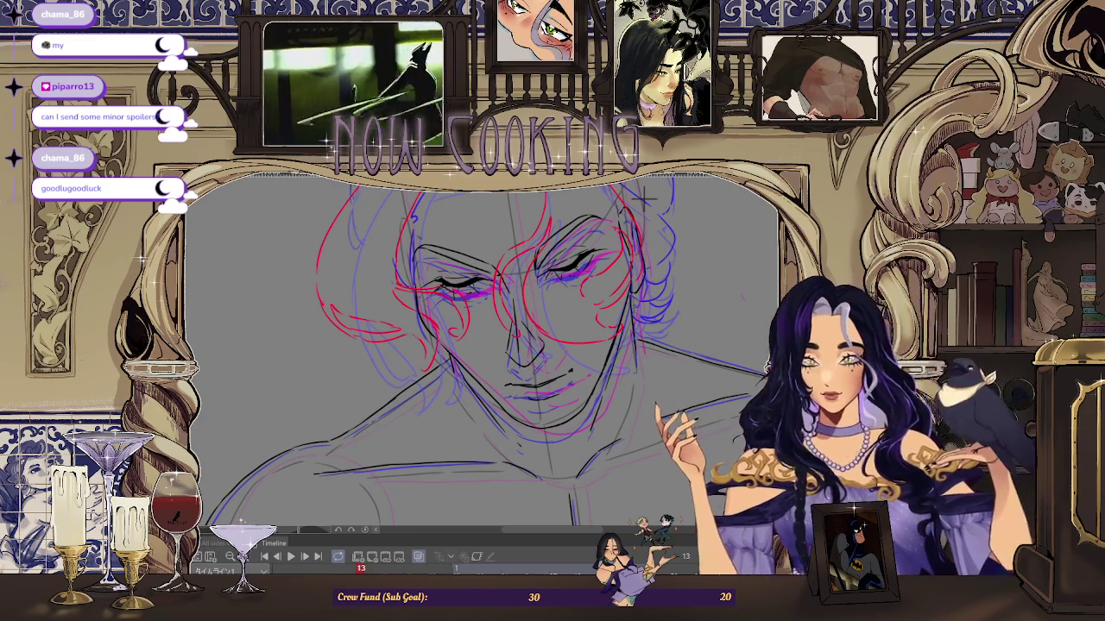
# Step: Return to frame 17 via frame 9, re-enable onion skin, and zoom in on the face
pyautogui.press('Left')
pyautogui.press('Left')
pyautogui.press('Left')
pyautogui.press('Right')
pyautogui.press('Right')
pyautogui.press('Right')
pyautogui.press('Right')
pyautogui.press('Right')
pyautogui.press('Right')
pyautogui.hotkey('ctrl', '-')
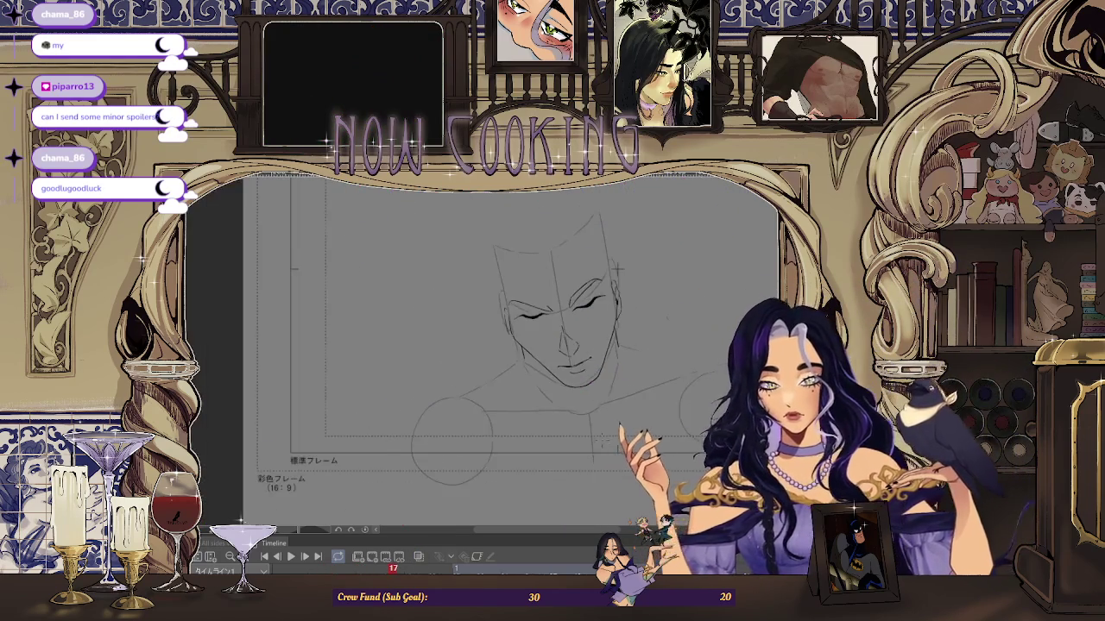
pyautogui.click(418, 557)
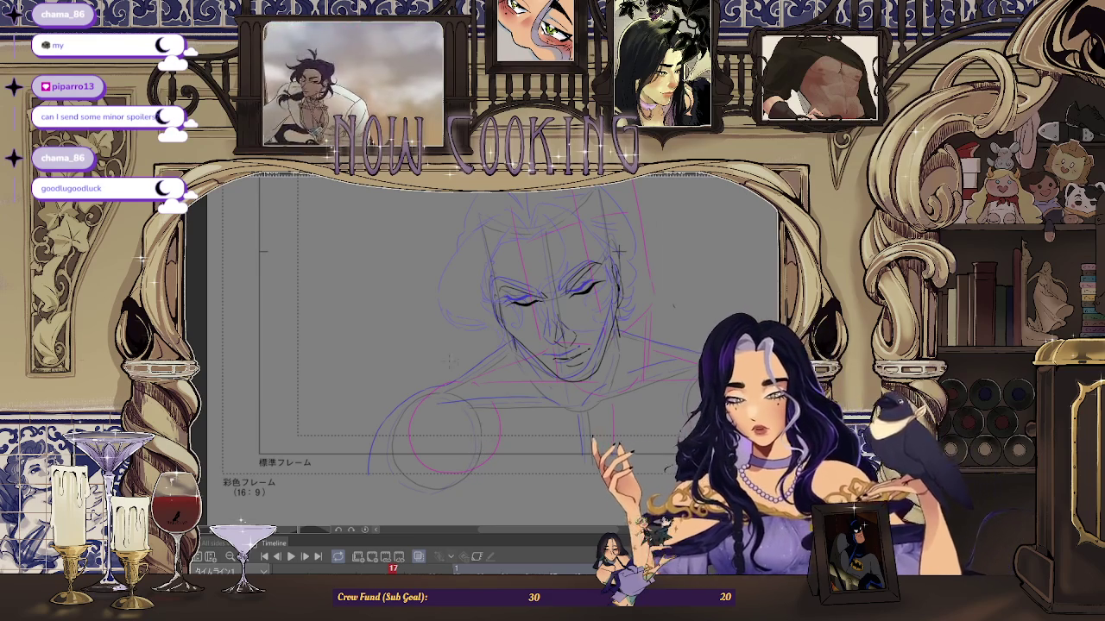
pyautogui.hotkey('ctrl', '+')
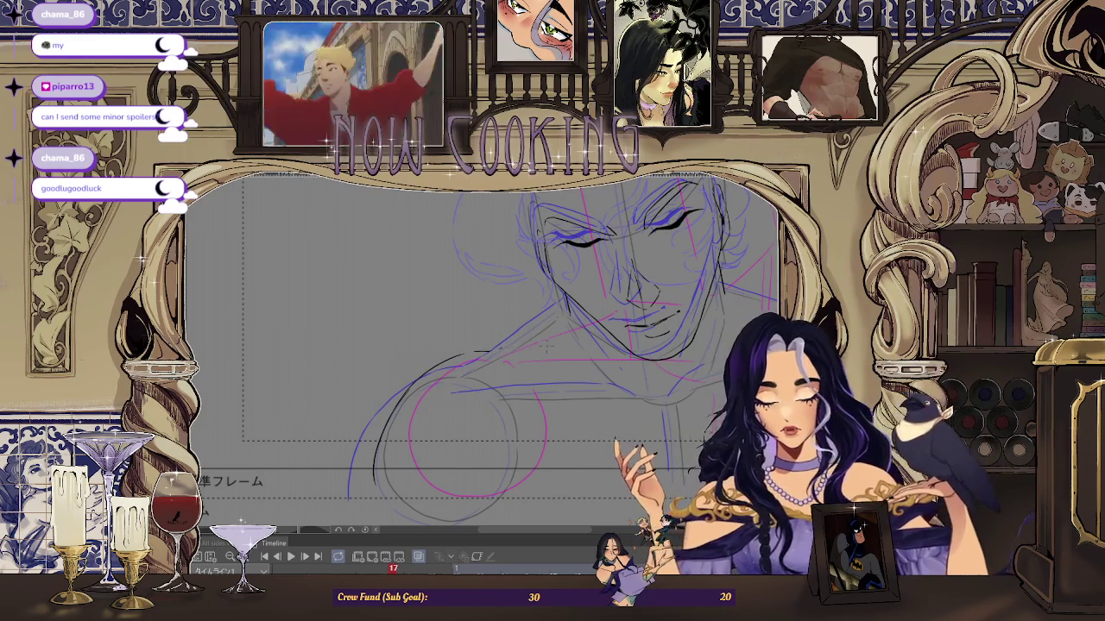
pyautogui.scroll(1, 680, 273)
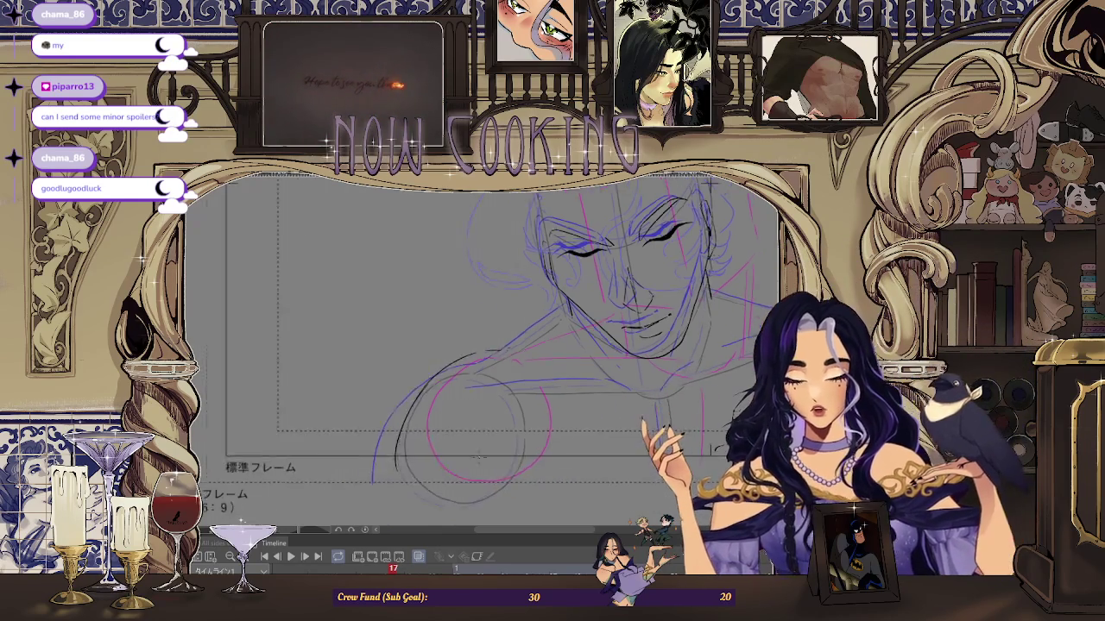
pyautogui.hotkey('ctrl', '+')
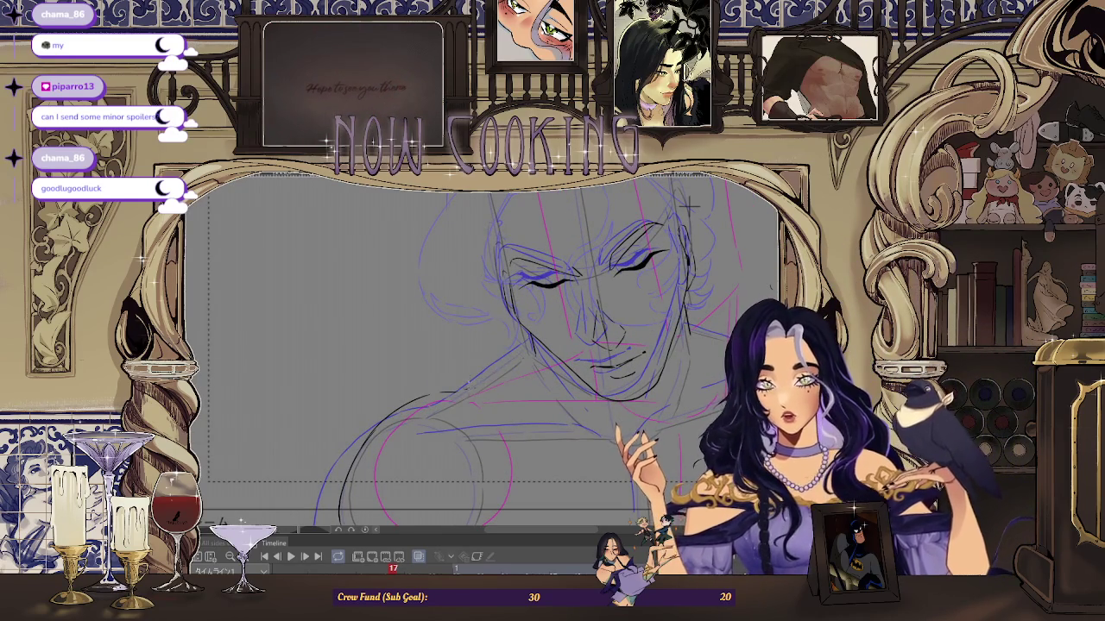
pyautogui.hotkey('ctrl', '-')
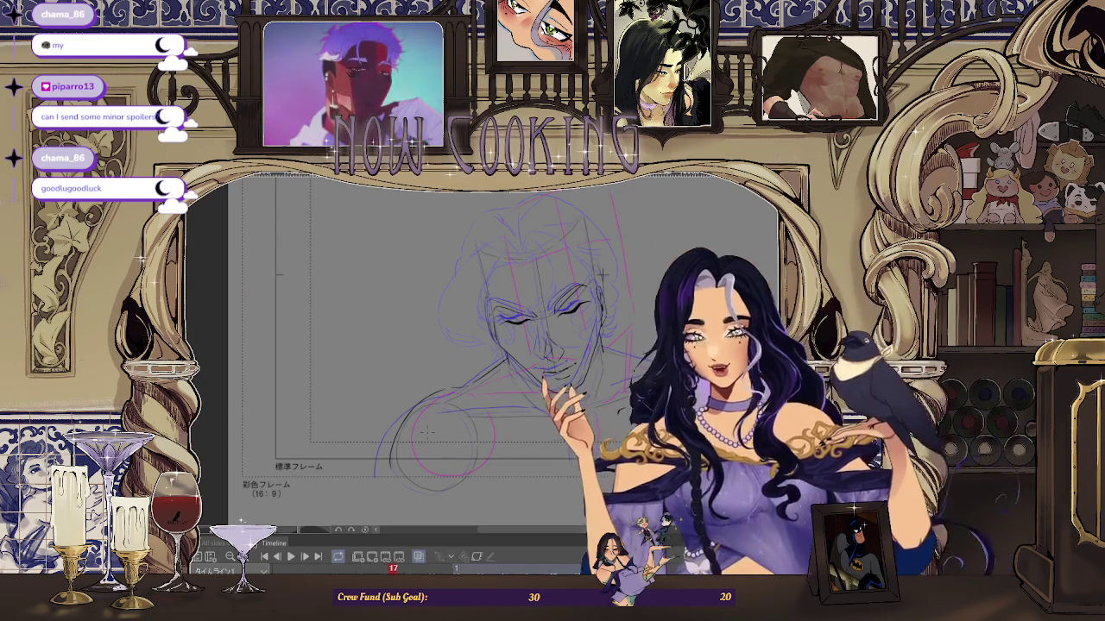
pyautogui.hotkey('ctrl', '-')
pyautogui.hotkey('ctrl', '-')
pyautogui.hotkey('ctrl', '+')
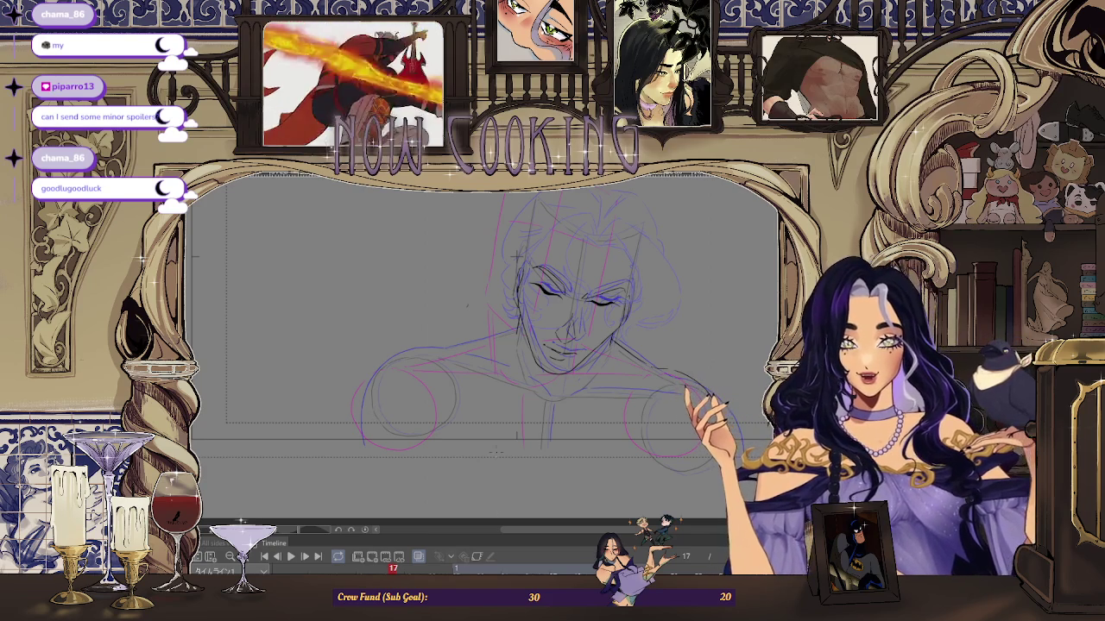
pyautogui.hotkey('ctrl', '-')
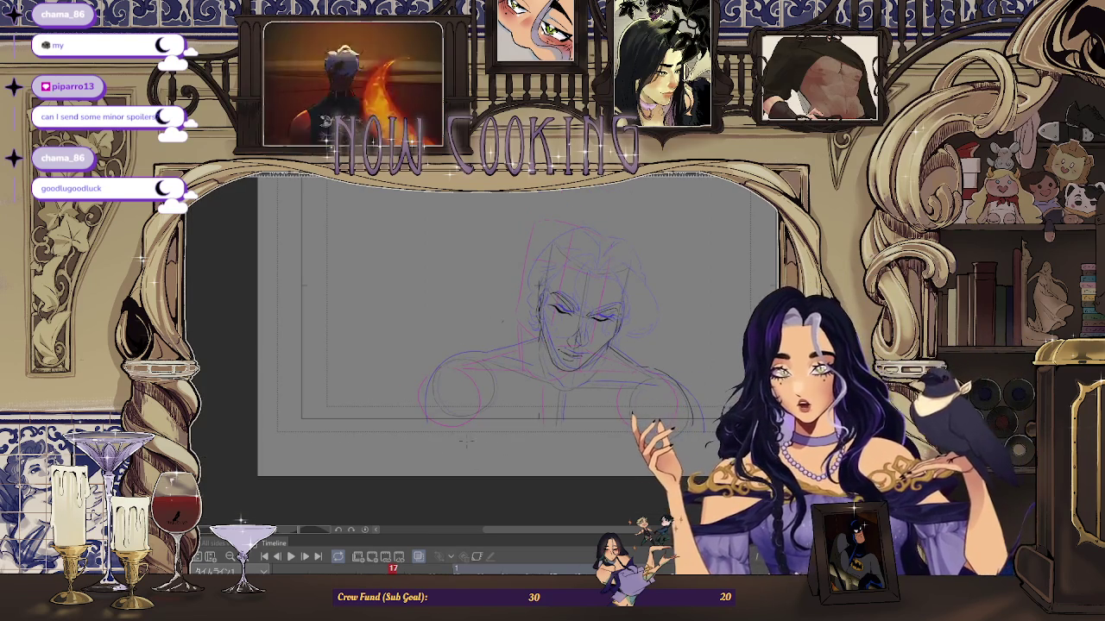
pyautogui.hotkey('ctrl', '+')
pyautogui.hotkey('ctrl', '+')
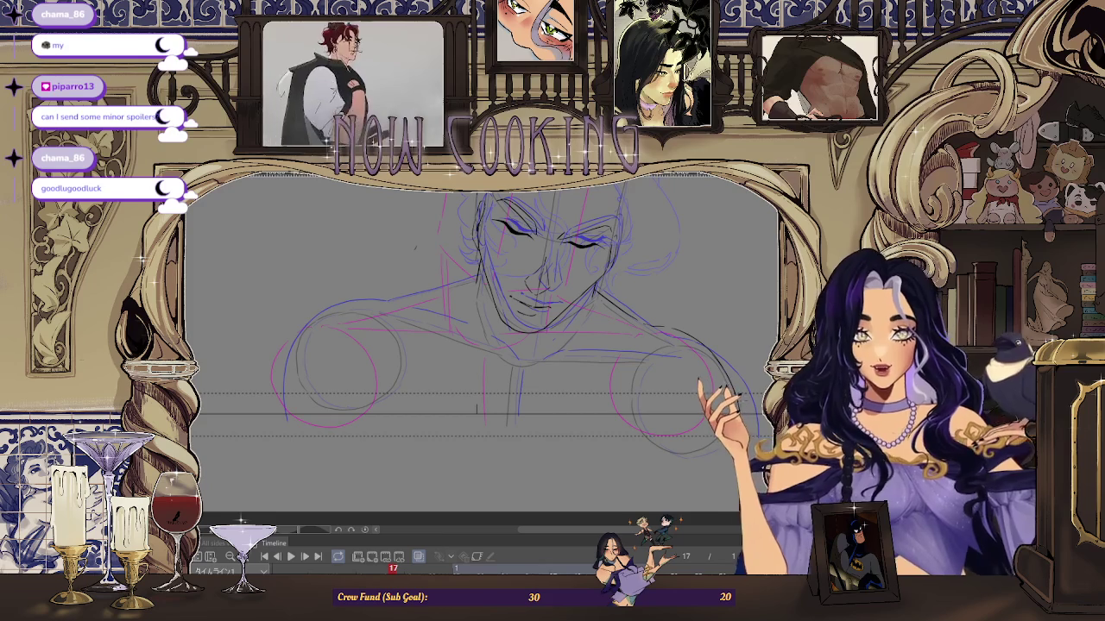
pyautogui.hotkey('ctrl', '+')
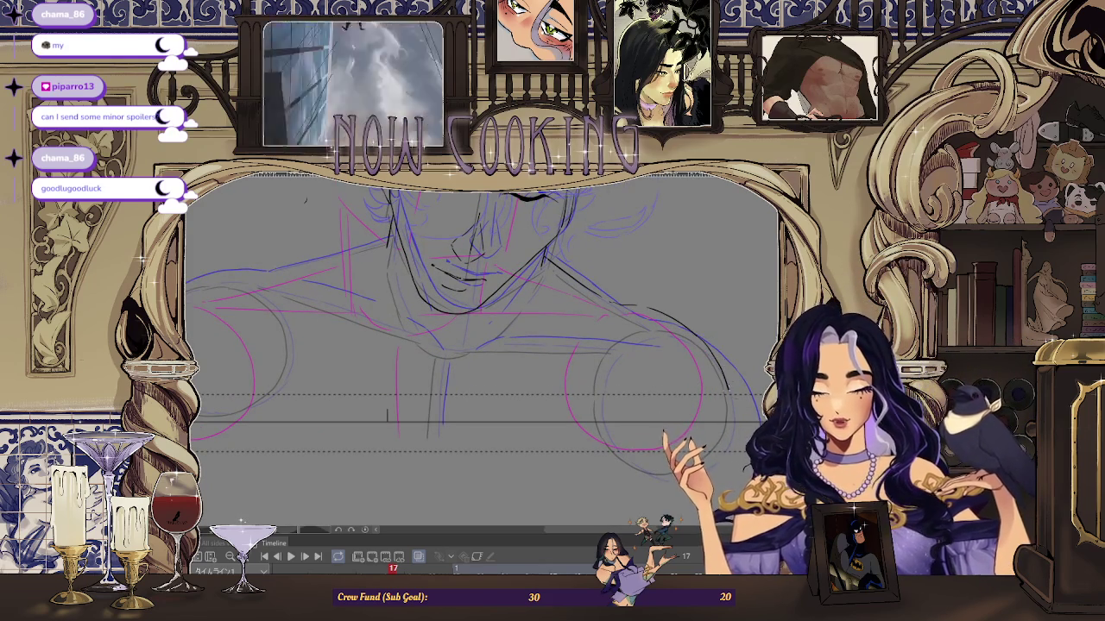
pyautogui.hotkey('ctrl', '-')
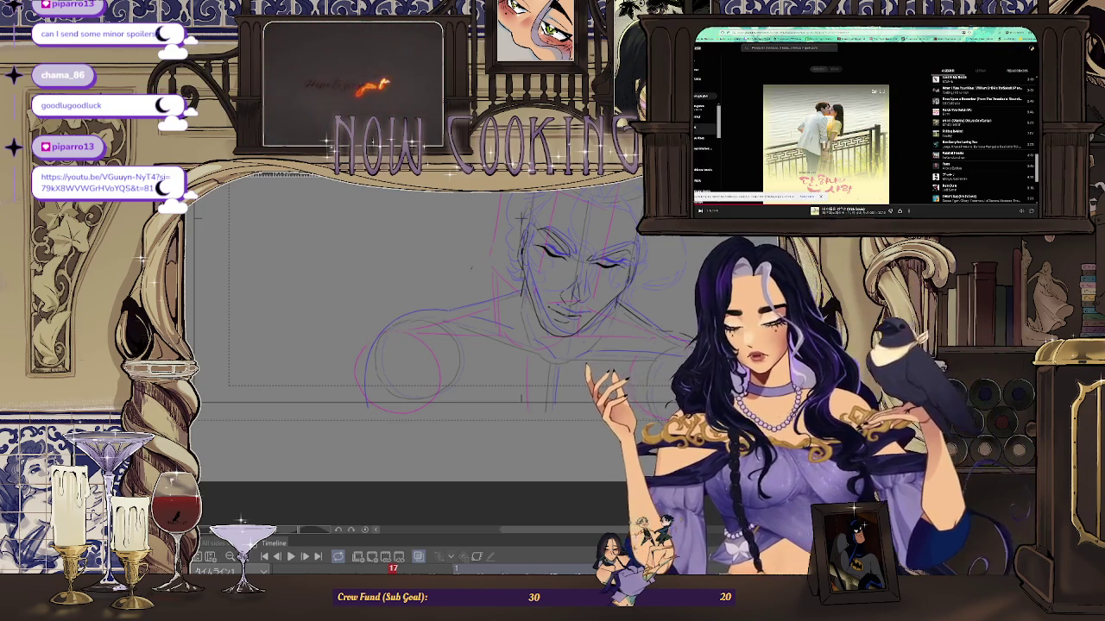
pyautogui.press('f')
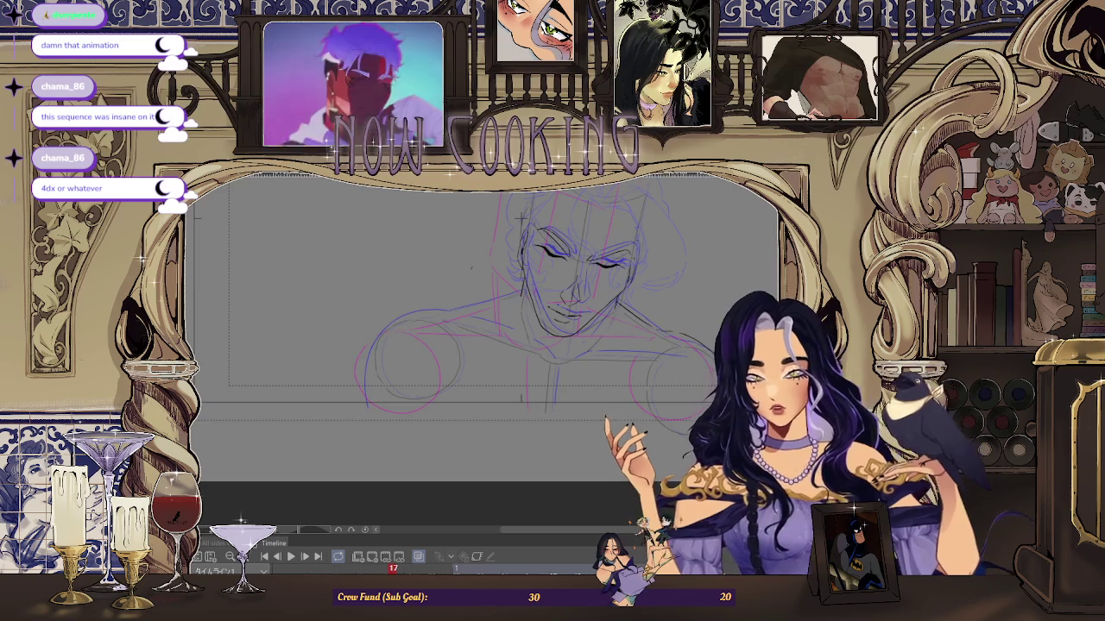
# Step: Step to another frame and play back the animation to review the frames
pyautogui.hotkey('ctrl', '-')
pyautogui.hotkey('ctrl', '+')
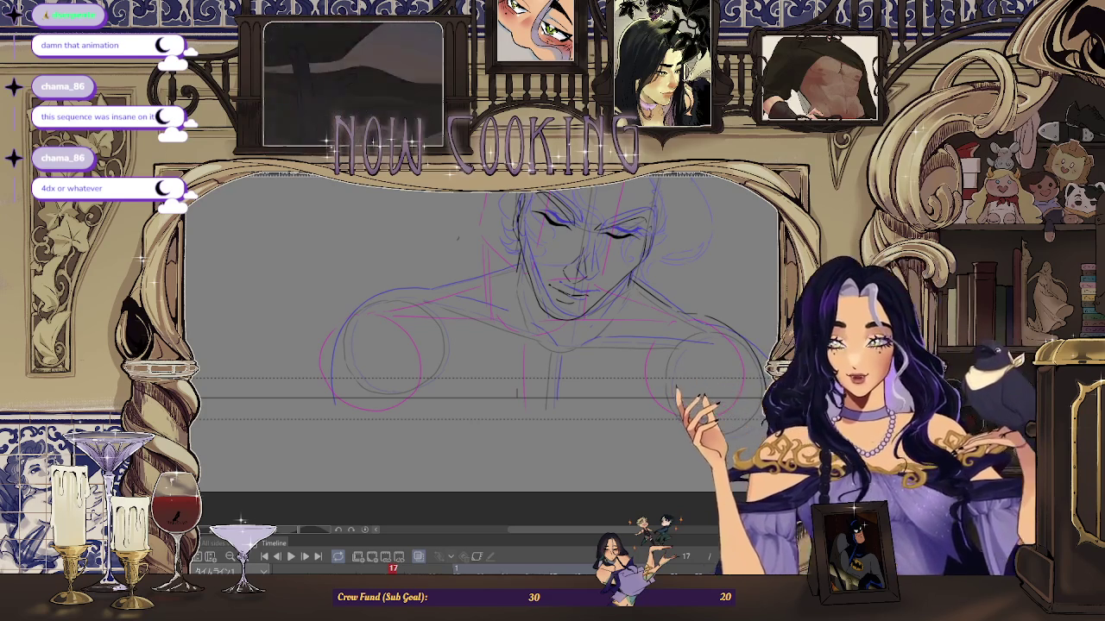
pyautogui.press('Right')
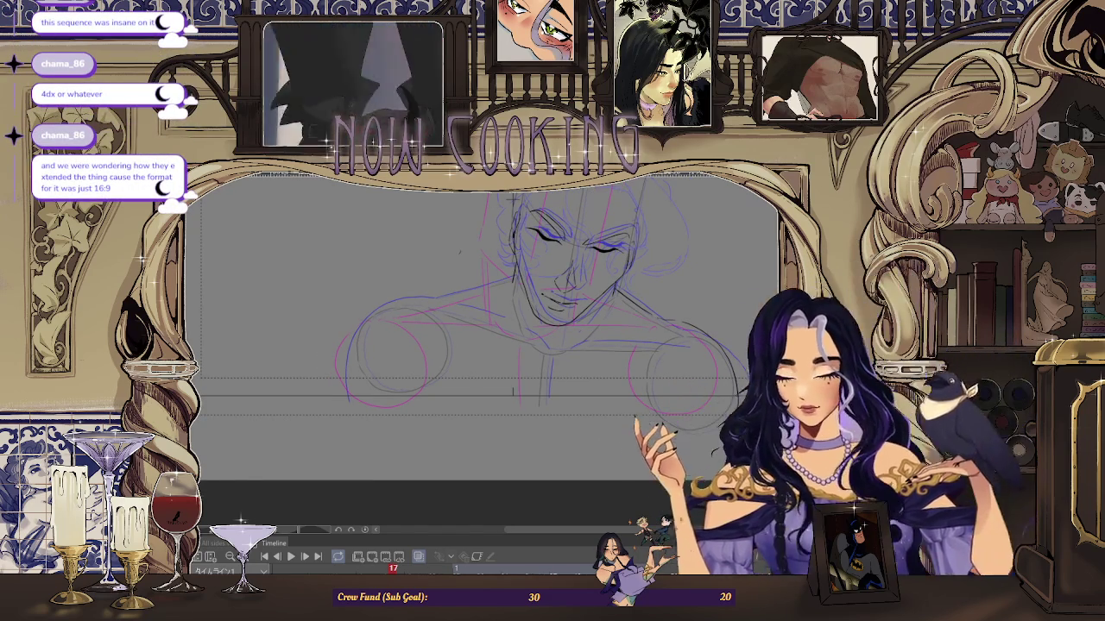
pyautogui.press('space')
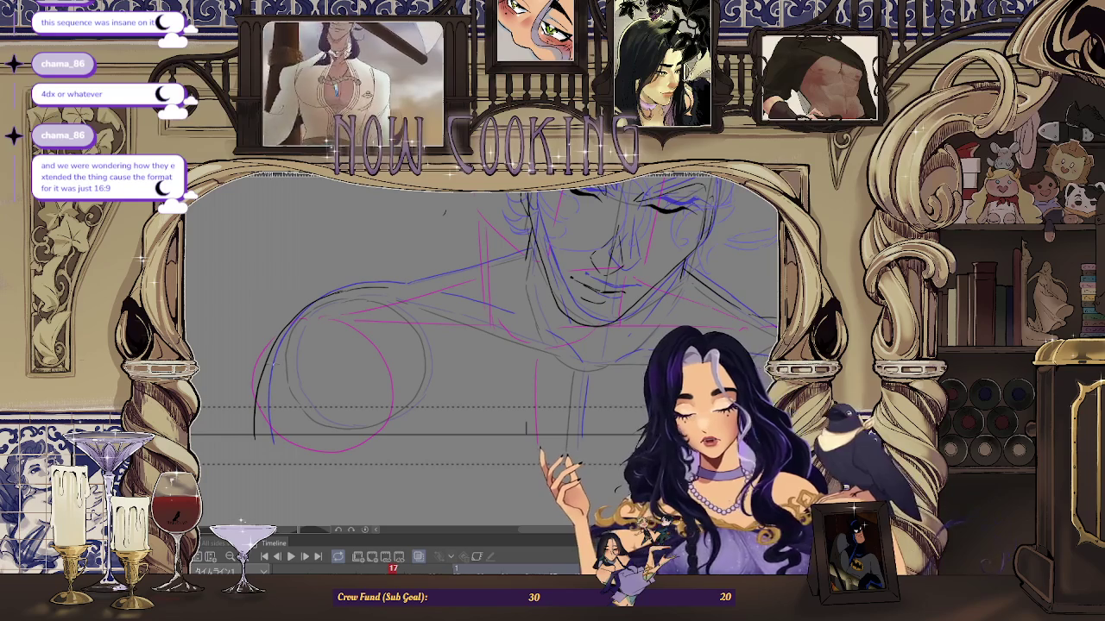
# Step: Undo the stray dark curve along the left shoulder circle
pyautogui.hotkey('ctrl', 'z')
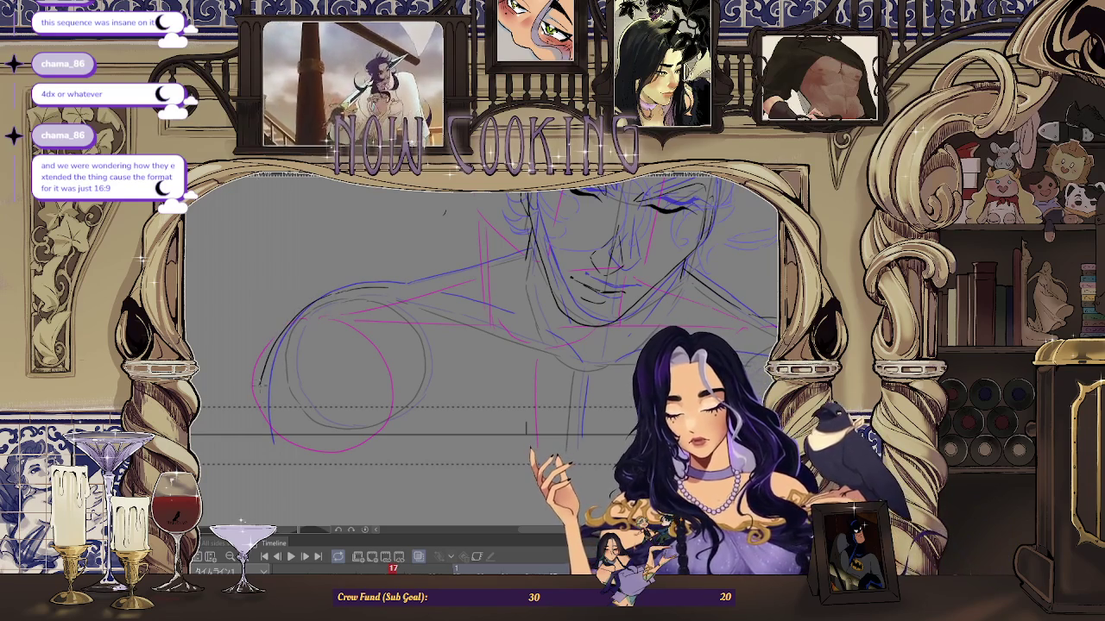
pyautogui.scroll(1, 474, 241)
pyautogui.scroll(-1, 427, 373)
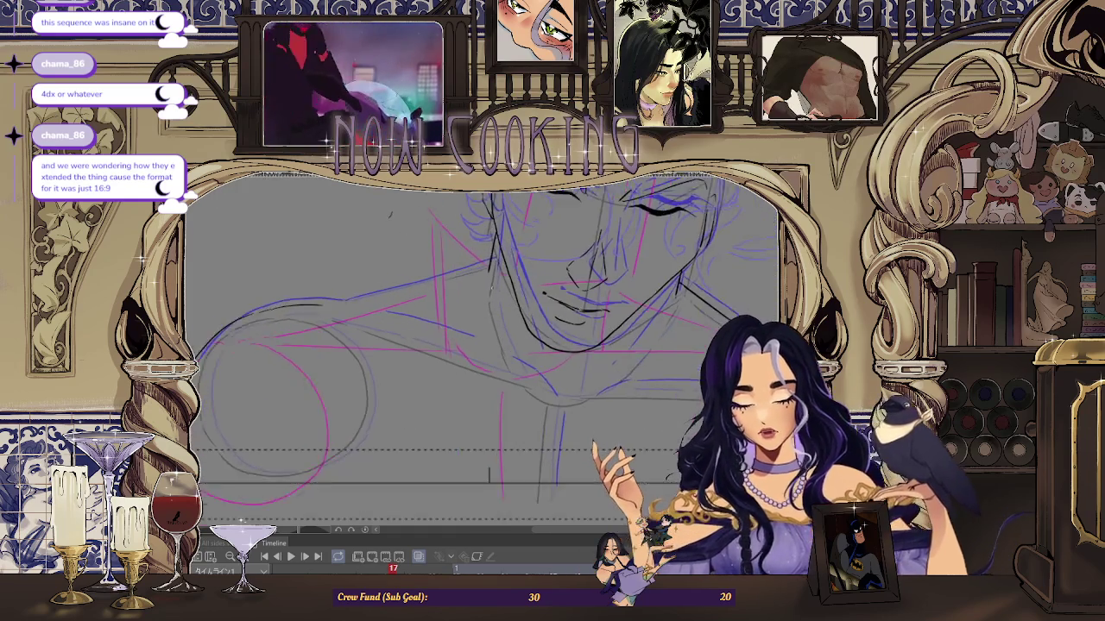
pyautogui.scroll(-1, 426, 372)
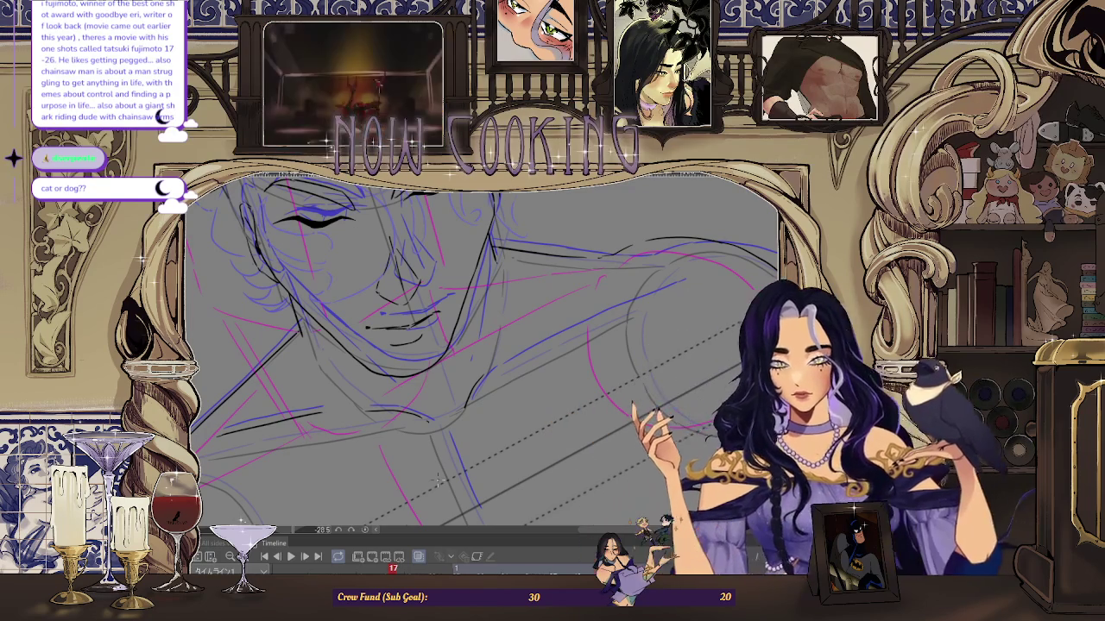
pyautogui.moveTo(438, 480); pyautogui.dragTo(475, 528)
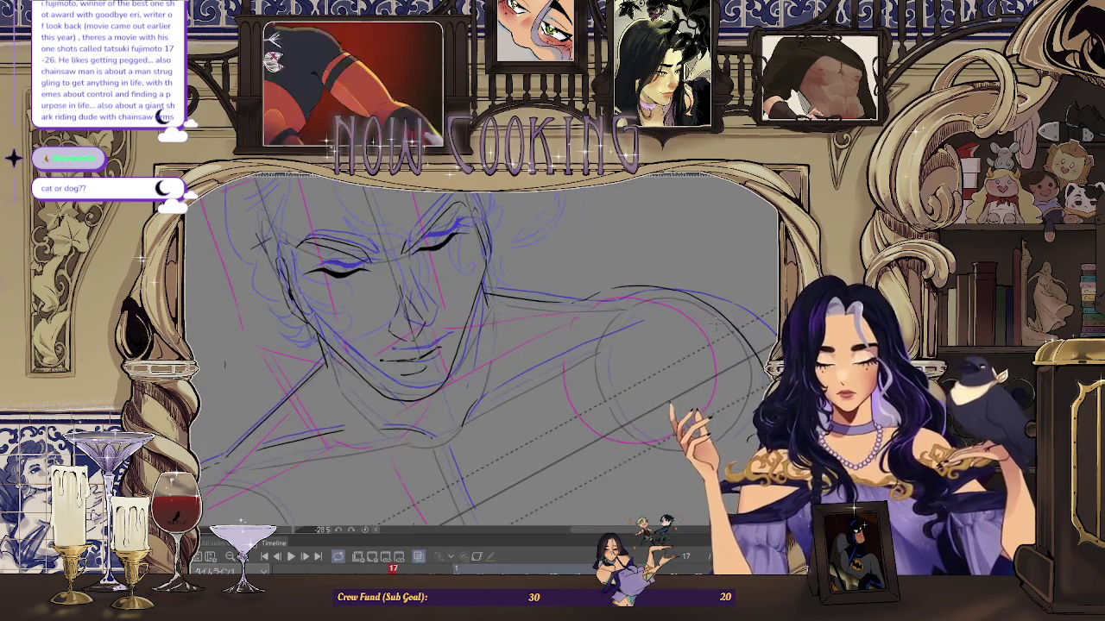
pyautogui.moveTo(475, 363); pyautogui.dragTo(449, 356)
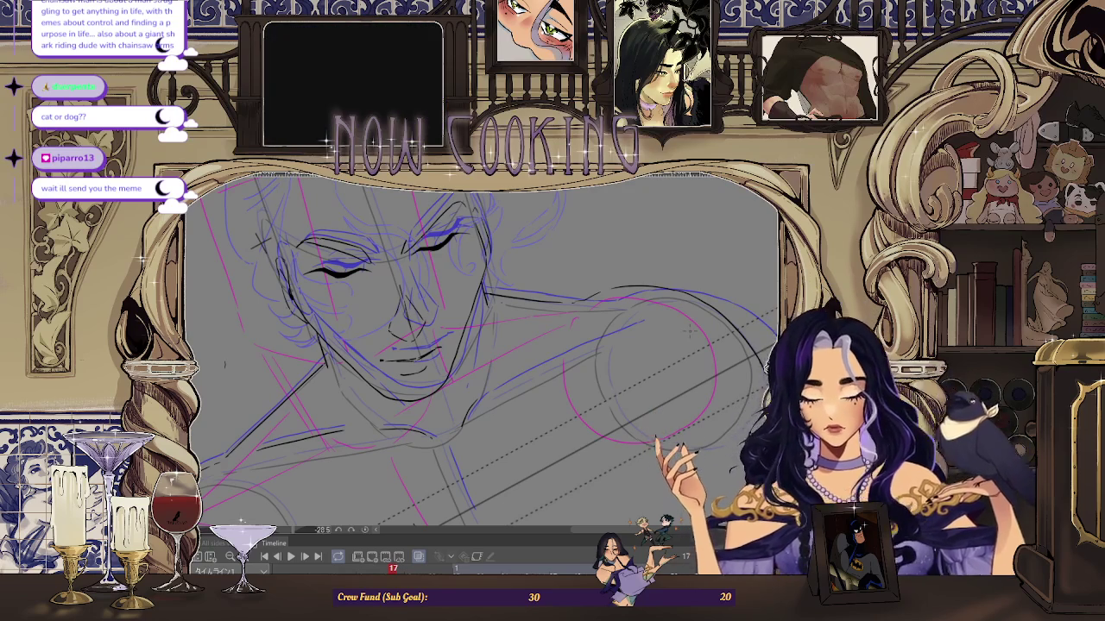
pyautogui.moveTo(484, 345)
pyautogui.mouseDown()
pyautogui.moveTo(509, 362)
pyautogui.moveTo(483, 372)
pyautogui.mouseUp()
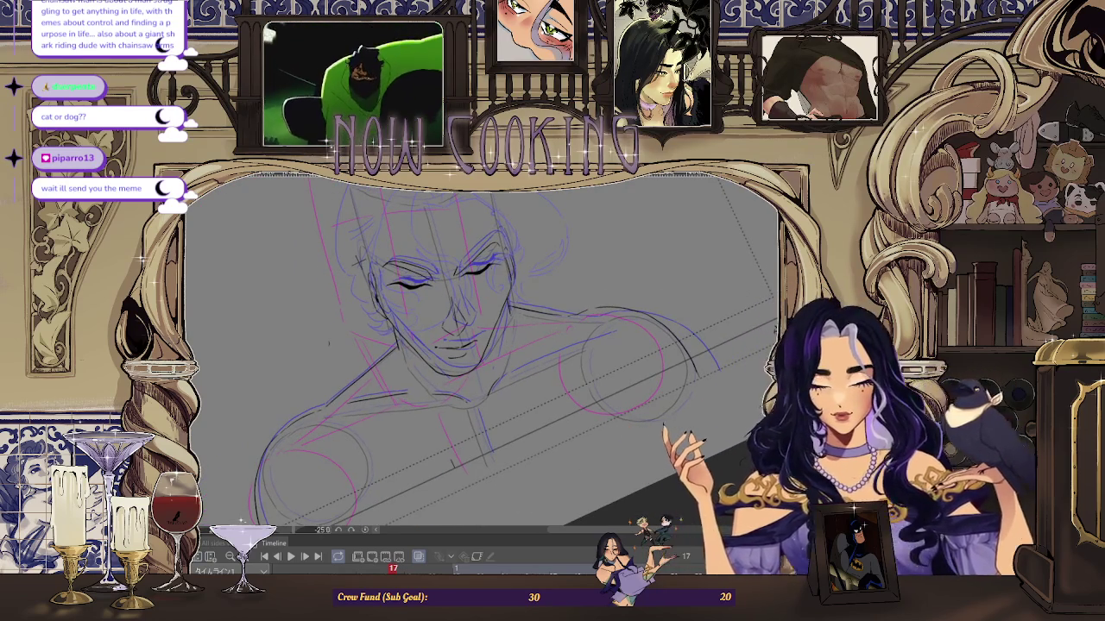
pyautogui.moveTo(328, 343); pyautogui.dragTo(346, 279)
pyautogui.scroll(2, 702, 387)
pyautogui.scroll(-2, 702, 388)
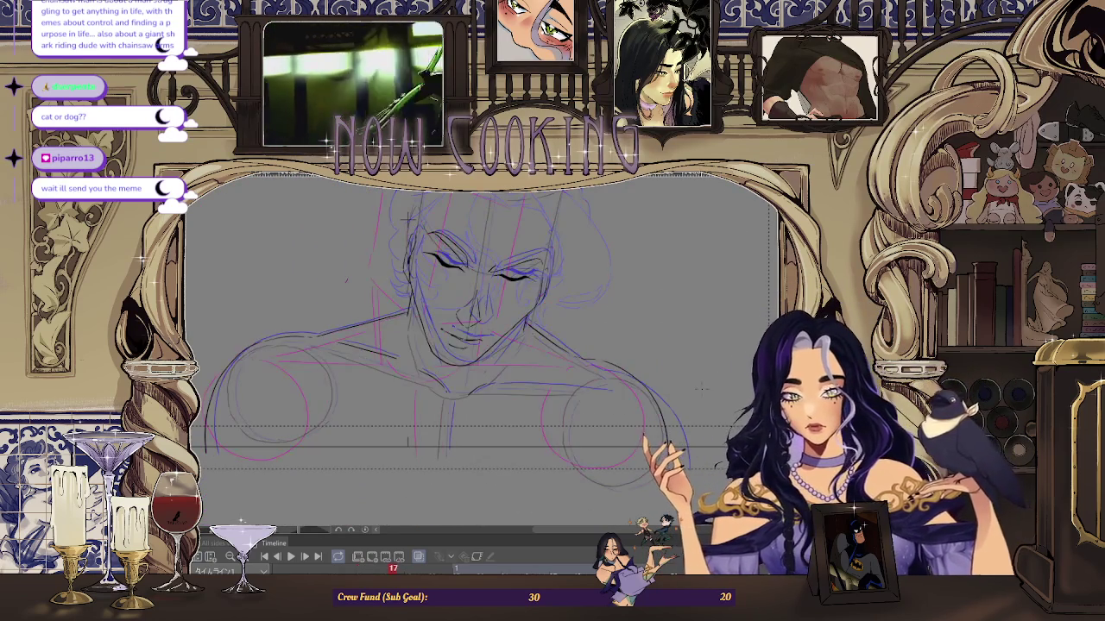
pyautogui.scroll(2, 689, 381)
pyautogui.scroll(-2, 592, 486)
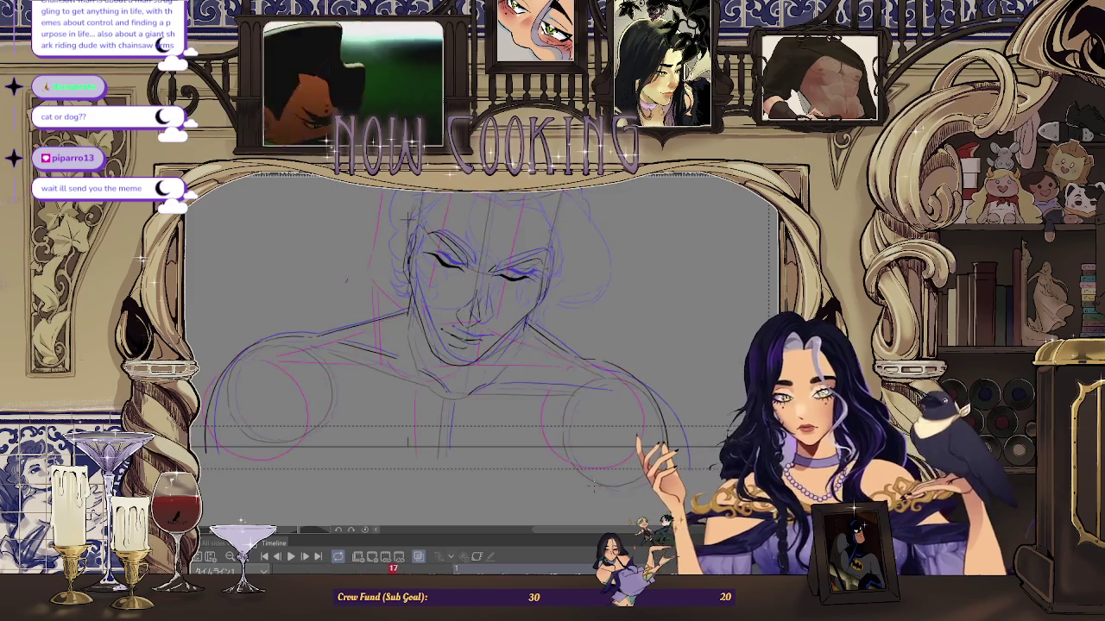
pyautogui.scroll(2, 592, 485)
pyautogui.scroll(-2, 592, 486)
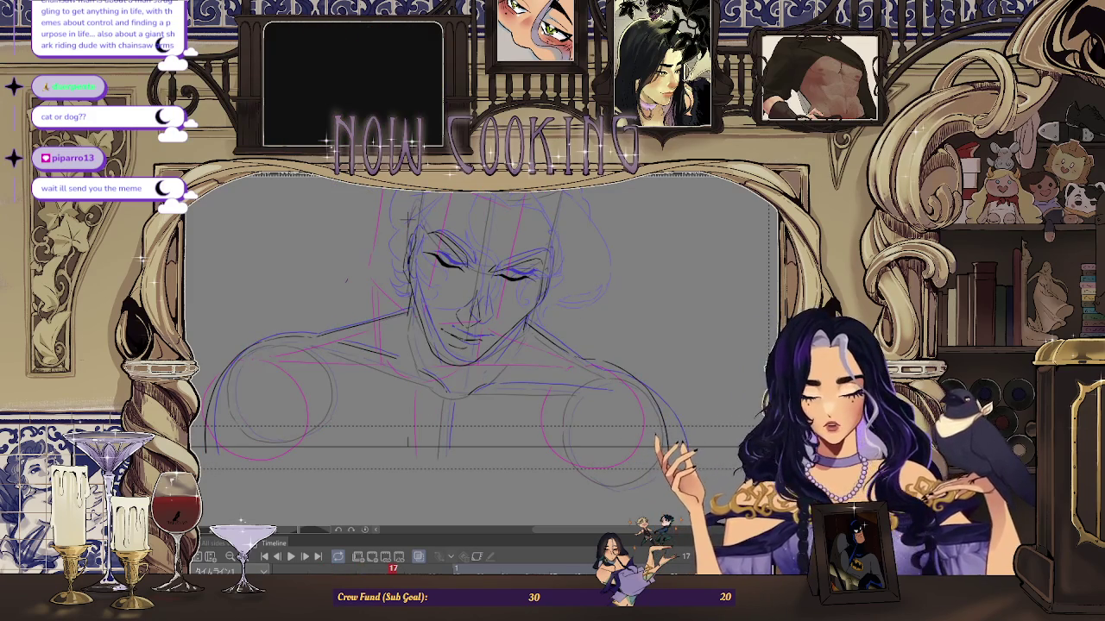
pyautogui.moveTo(406, 219); pyautogui.dragTo(483, 284)
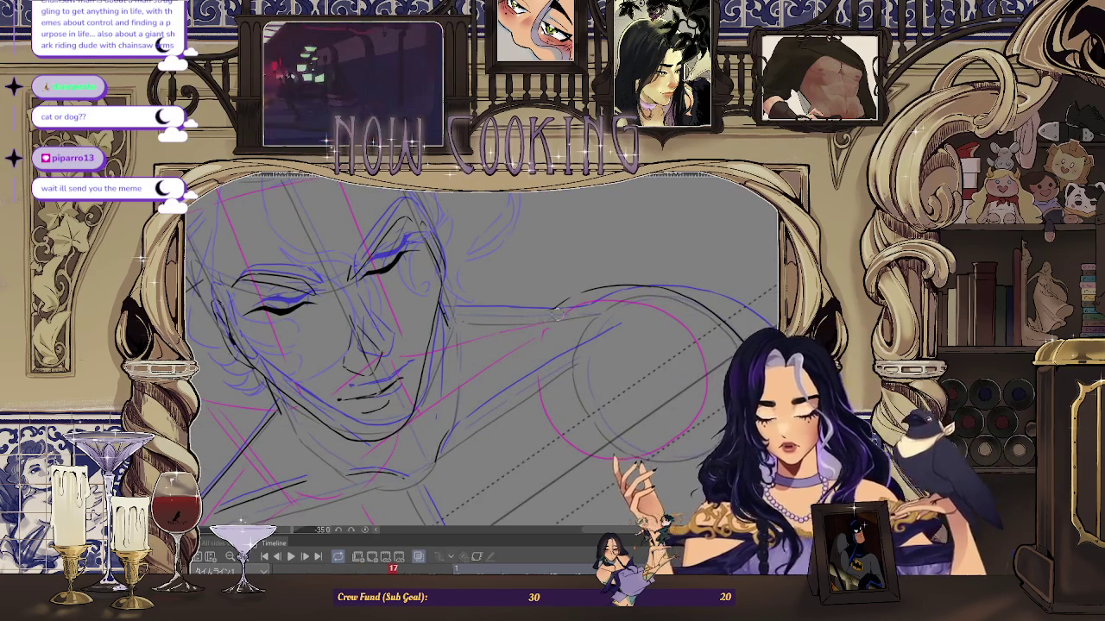
pyautogui.scroll(1, 479, 307)
pyautogui.scroll(1, 479, 307)
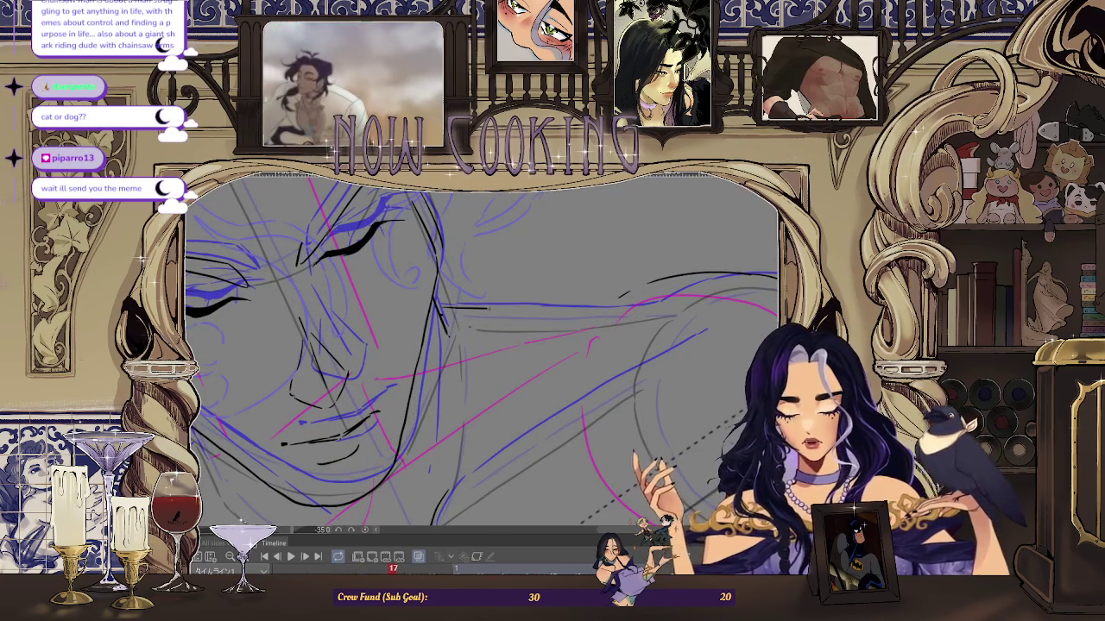
pyautogui.moveTo(479, 307); pyautogui.dragTo(617, 309)
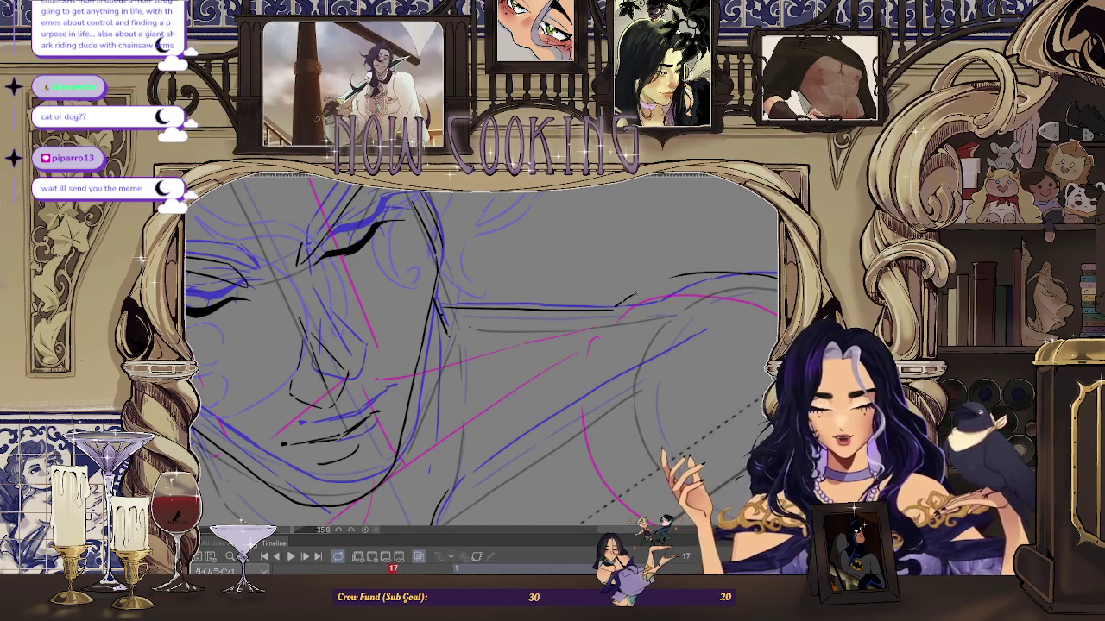
pyautogui.scroll(-2, 630, 295)
pyautogui.scroll(-1, 709, 263)
pyautogui.scroll(2, 653, 304)
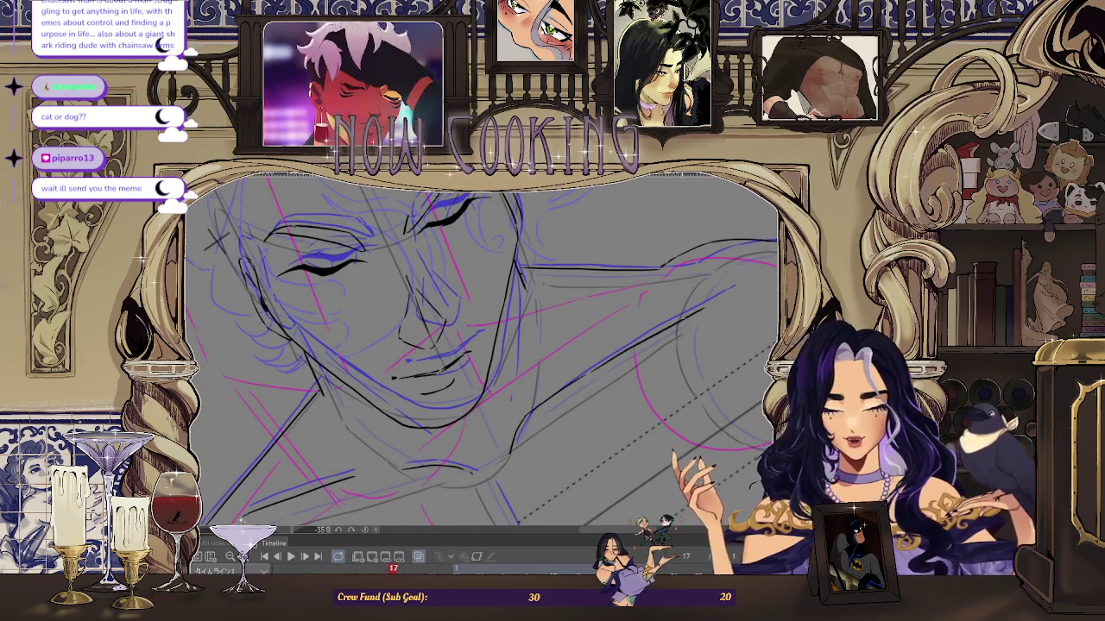
pyautogui.hotkey('ctrl', 'z')
pyautogui.hotkey('ctrl', 'alt', '0')
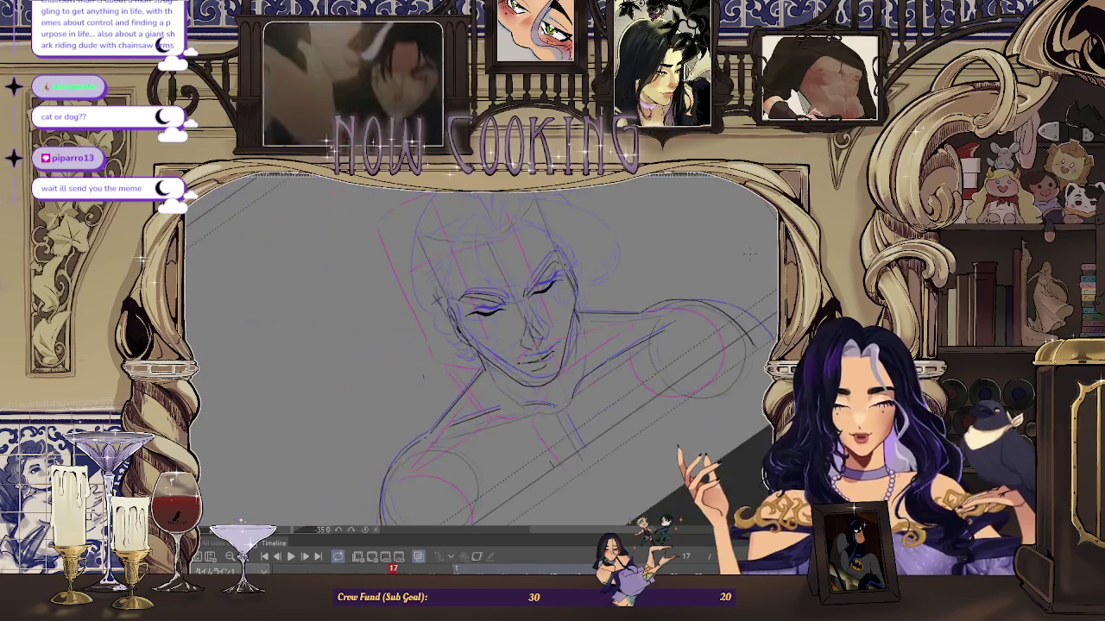
pyautogui.scroll(-1, 679, 456)
pyautogui.scroll(-2, 680, 400)
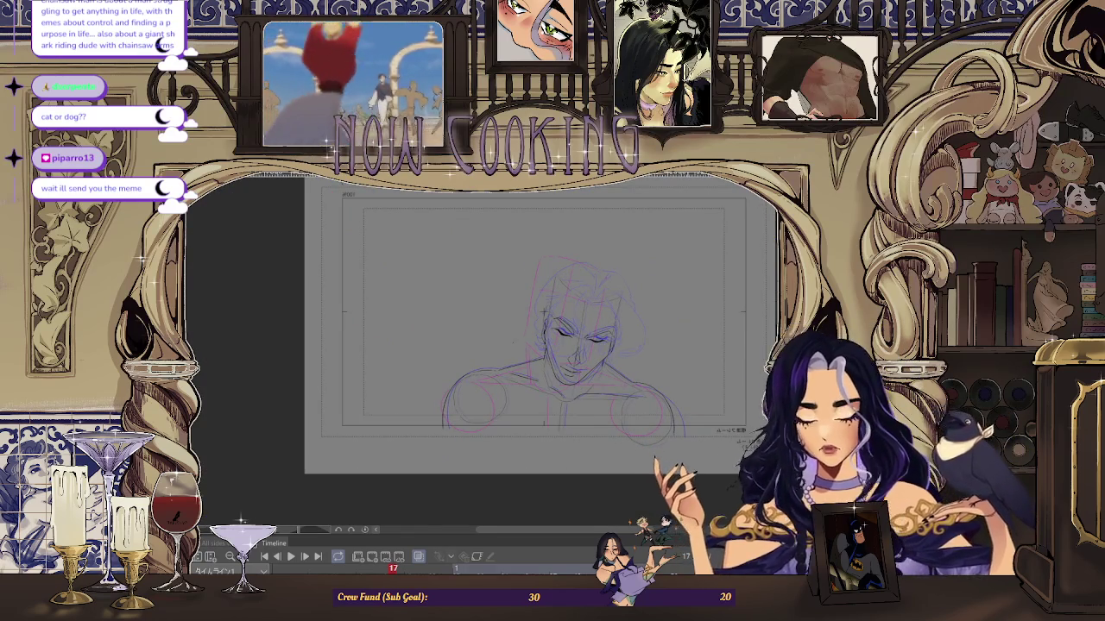
pyautogui.scroll(2, 598, 396)
pyautogui.scroll(1, 588, 398)
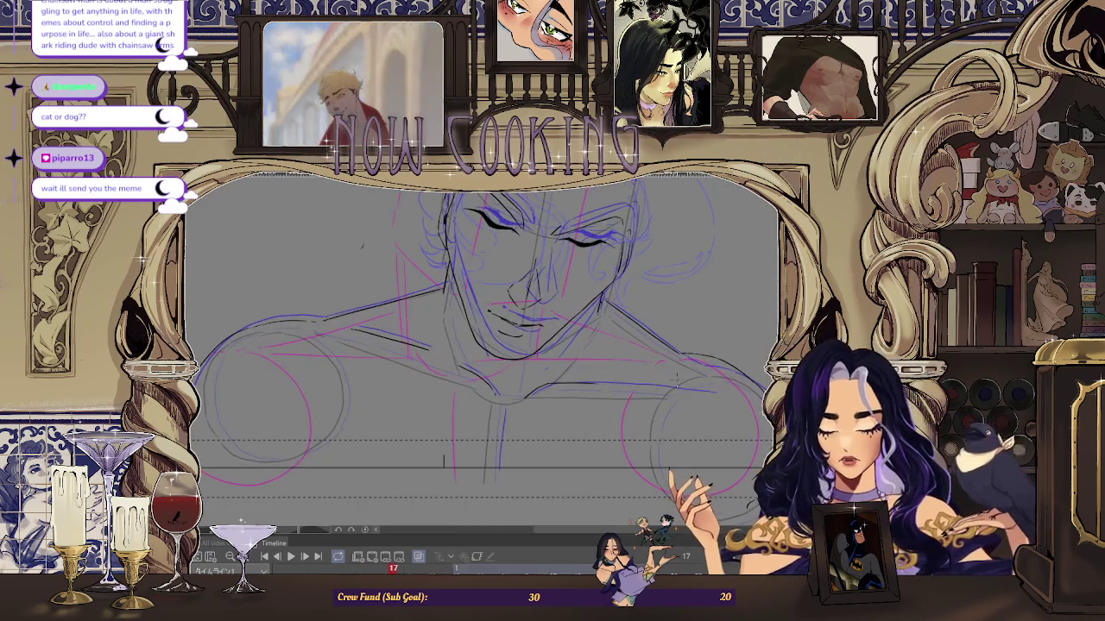
pyautogui.scroll(1, 754, 283)
pyautogui.moveTo(755, 283); pyautogui.dragTo(656, 363)
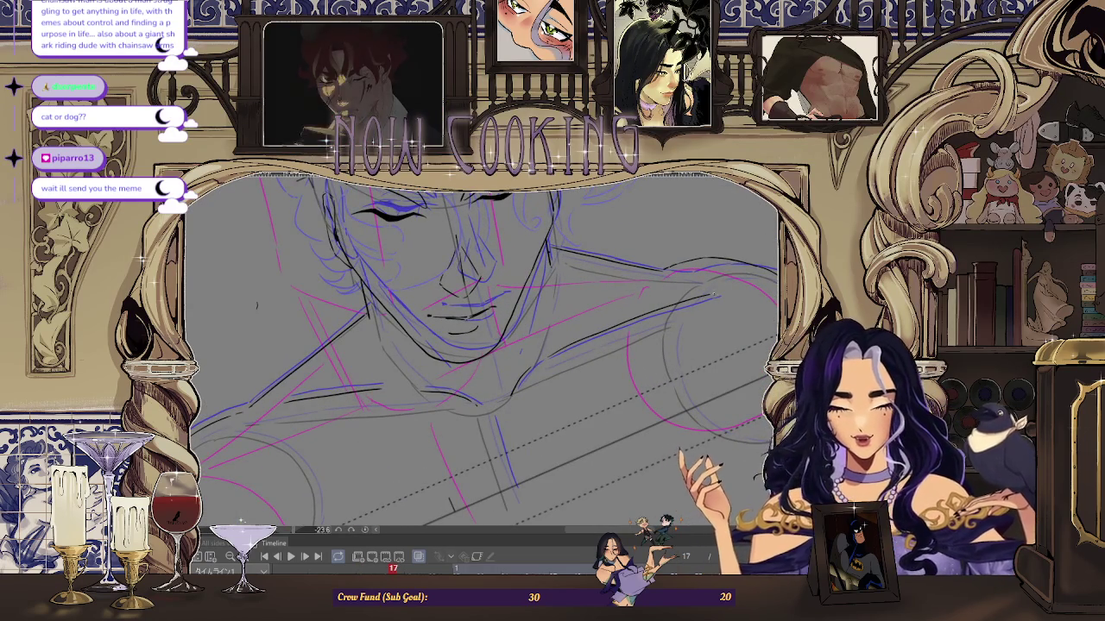
pyautogui.hotkey('ctrl', '0')
pyautogui.scroll(-2, 630, 348)
pyautogui.scroll(-1, 631, 347)
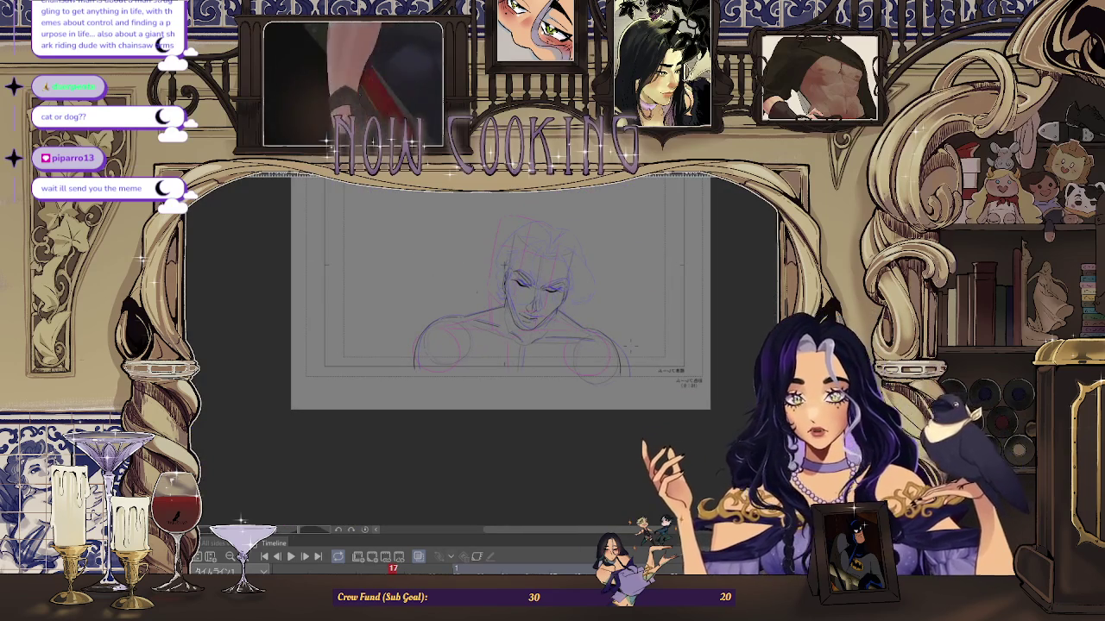
pyautogui.scroll(1, 631, 348)
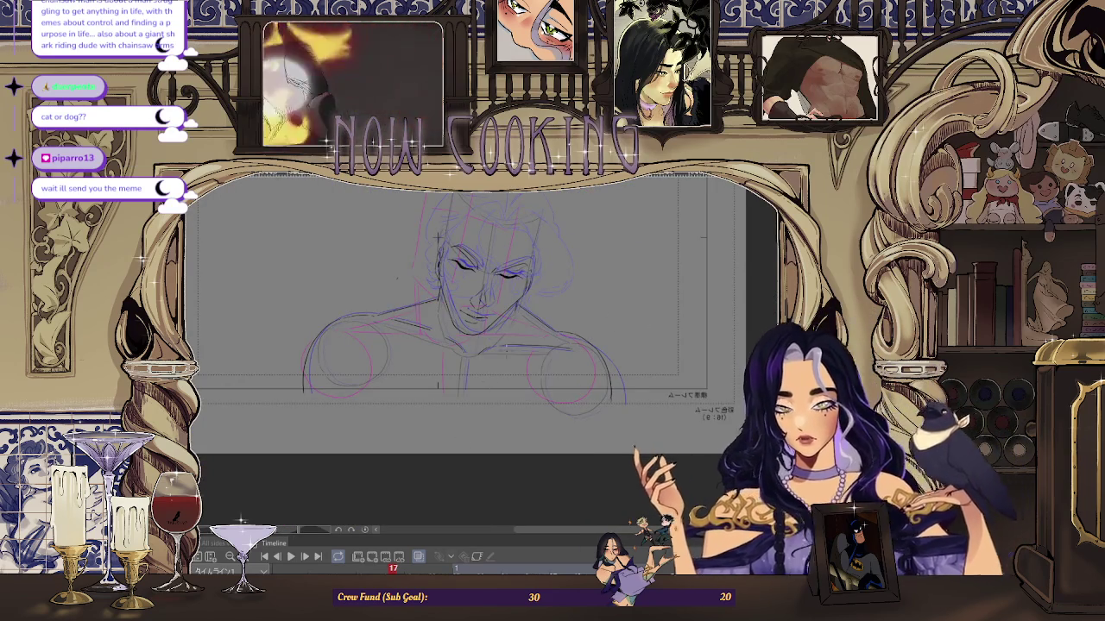
pyautogui.scroll(2, 492, 345)
pyautogui.scroll(1, 492, 346)
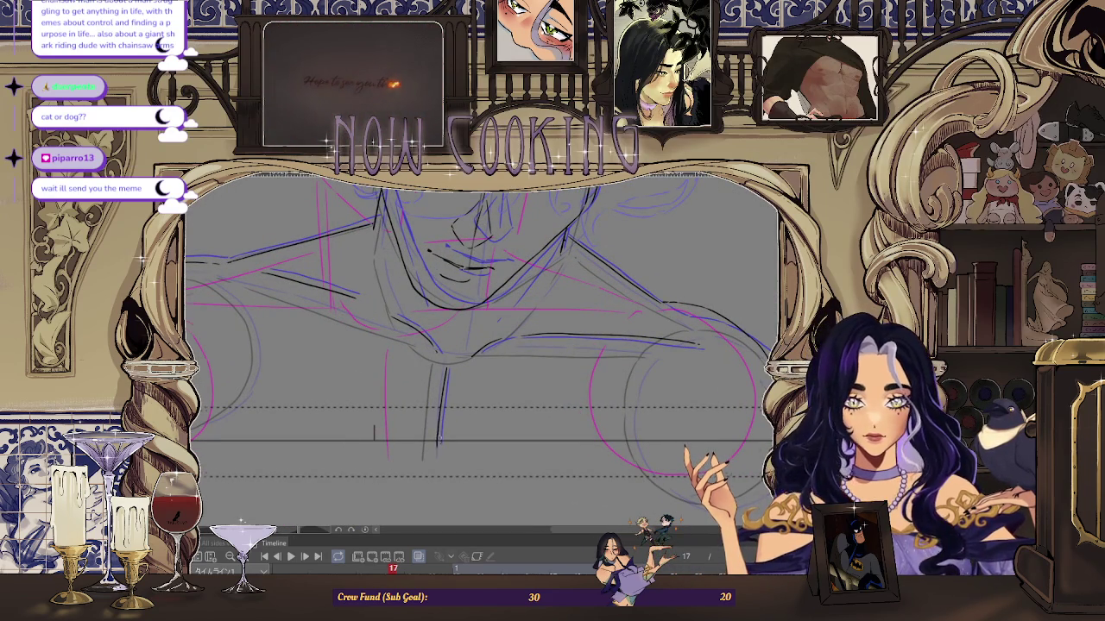
pyautogui.scroll(-4, 566, 295)
pyautogui.scroll(1, 488, 380)
pyautogui.scroll(2, 488, 380)
pyautogui.scroll(1, 487, 381)
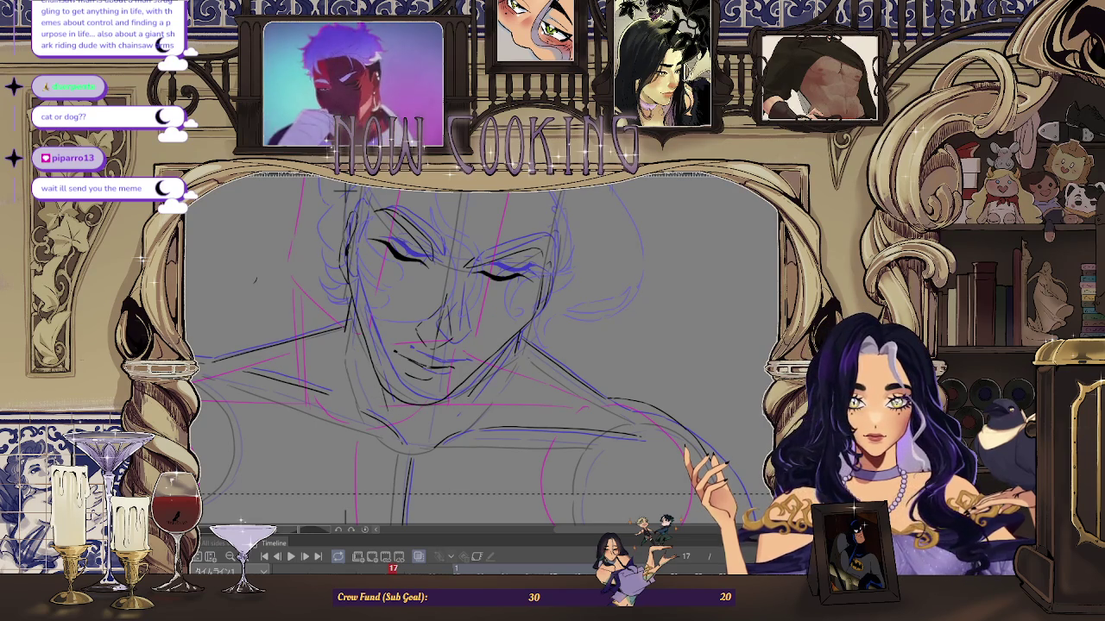
pyautogui.hotkey('ctrl', '0')
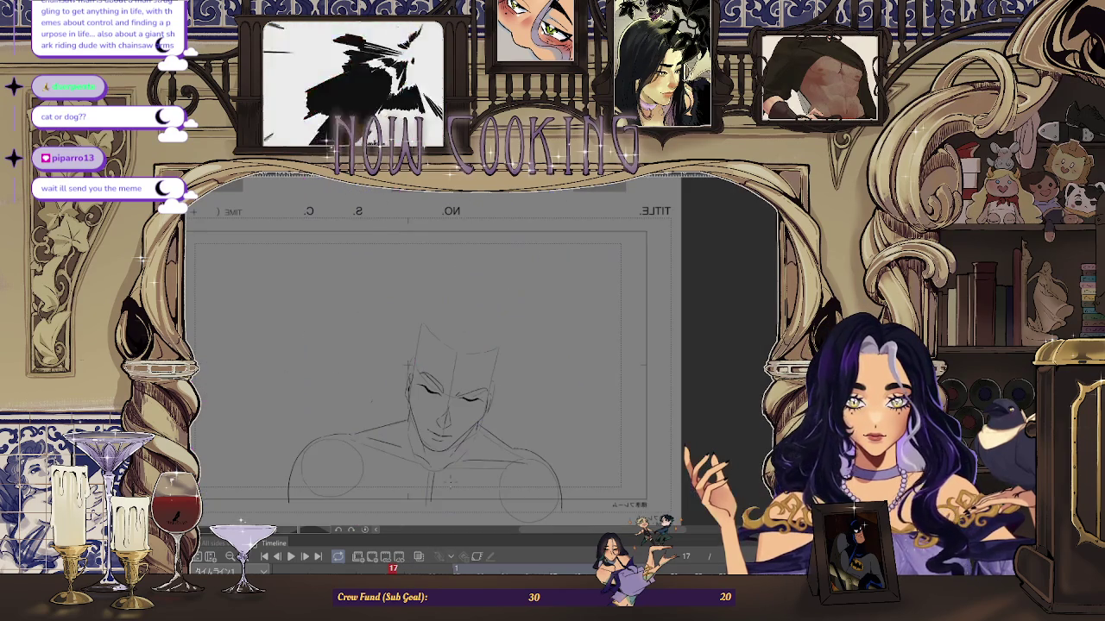
# Step: Zoom in on the sketch and play the animation preview, stopping on frame 17
pyautogui.hotkey('ctrl', '-')
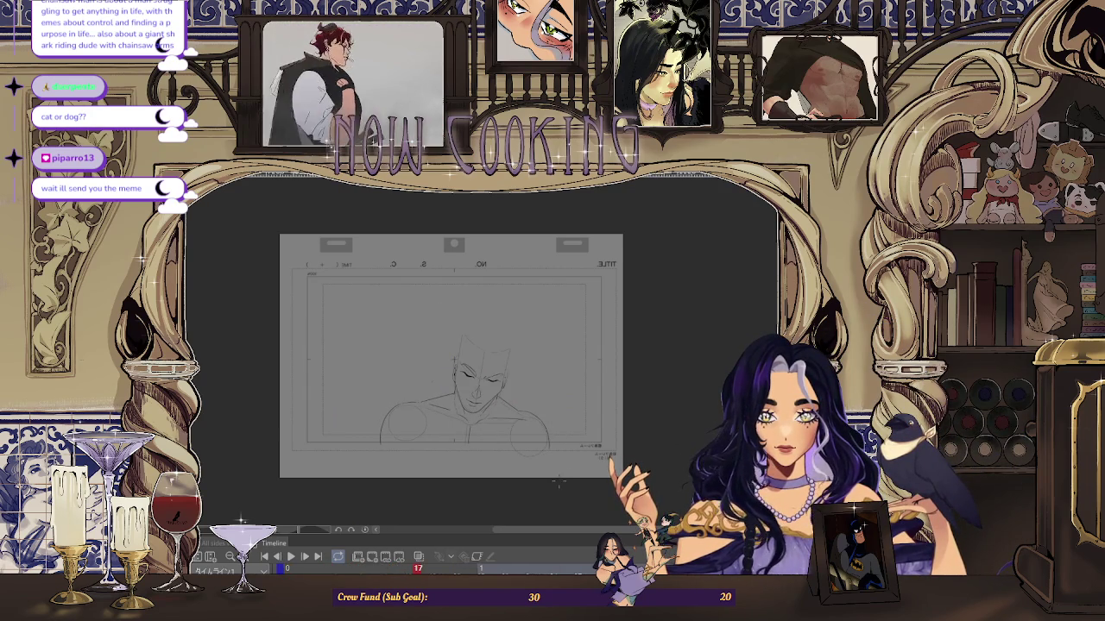
pyautogui.hotkey('ctrl', '+')
pyautogui.hotkey('ctrl', '+')
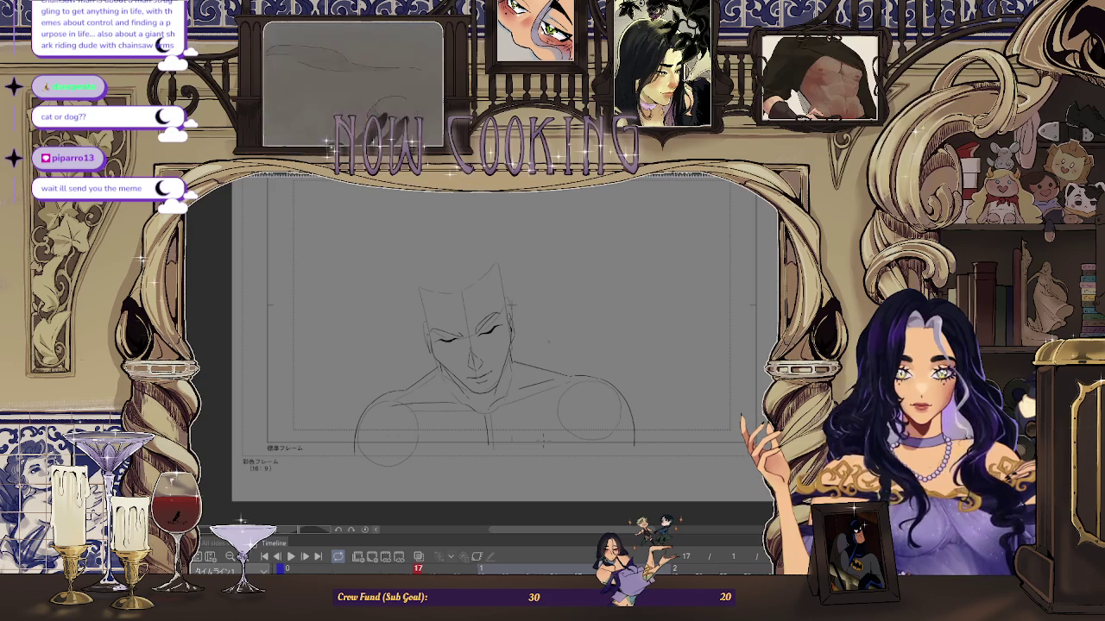
pyautogui.hotkey('ctrl', '+')
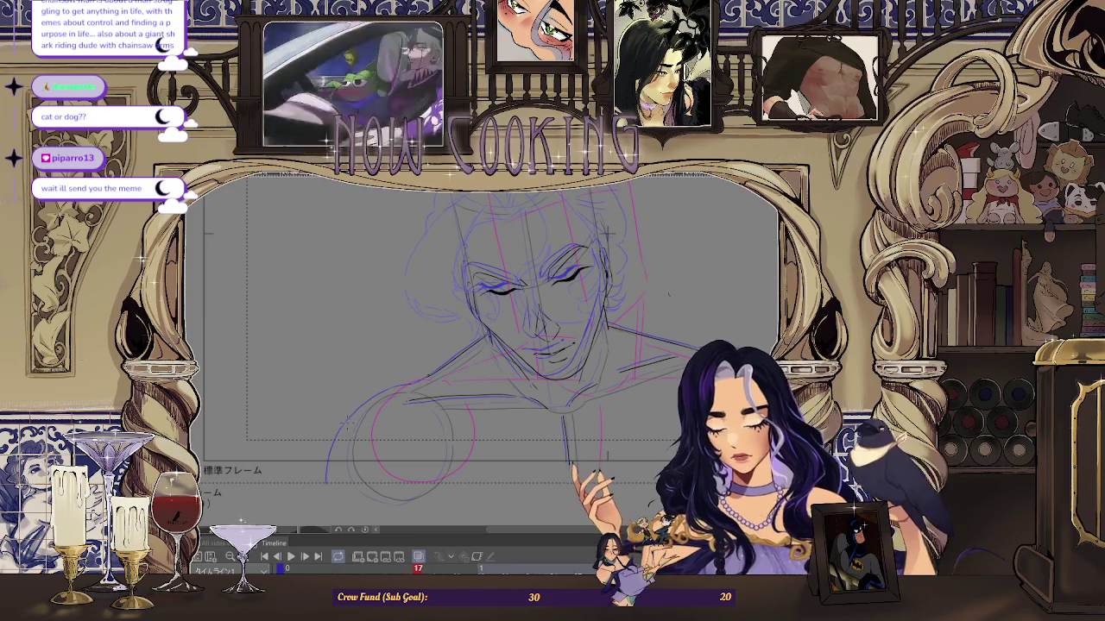
pyautogui.hotkey('ctrl', '+')
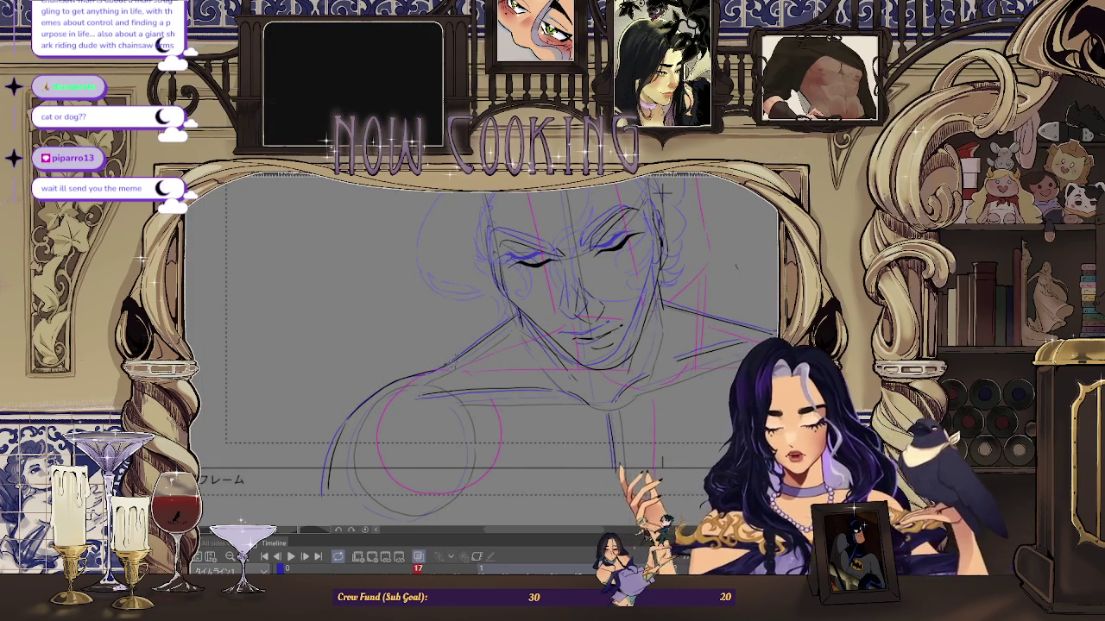
pyautogui.scroll(2, 448, 361)
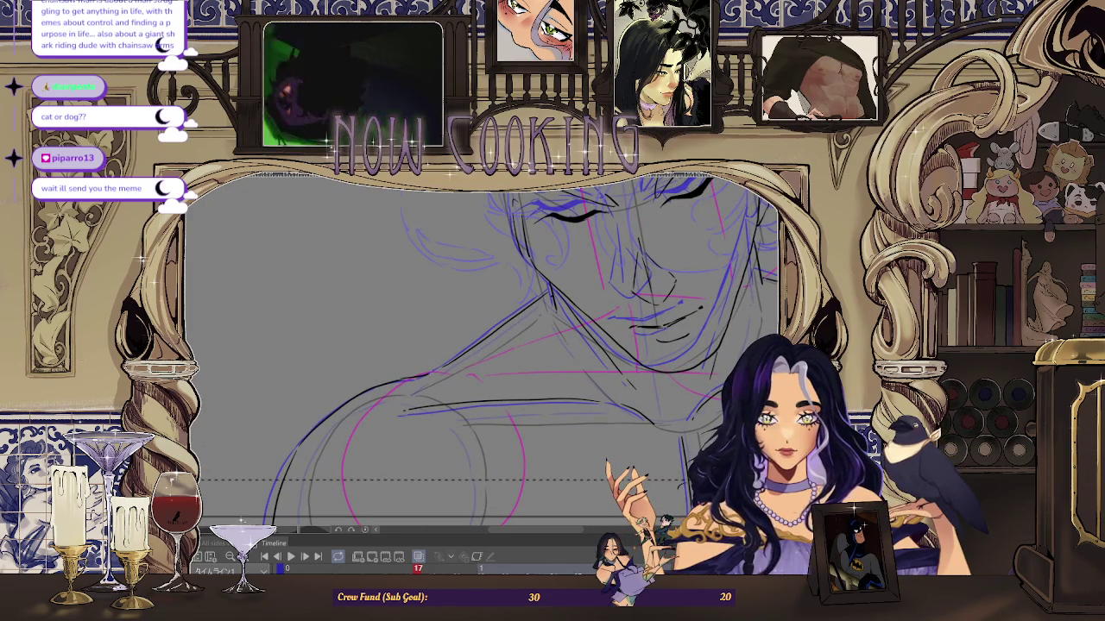
pyautogui.scroll(-2, 440, 373)
pyautogui.scroll(-2, 500, 389)
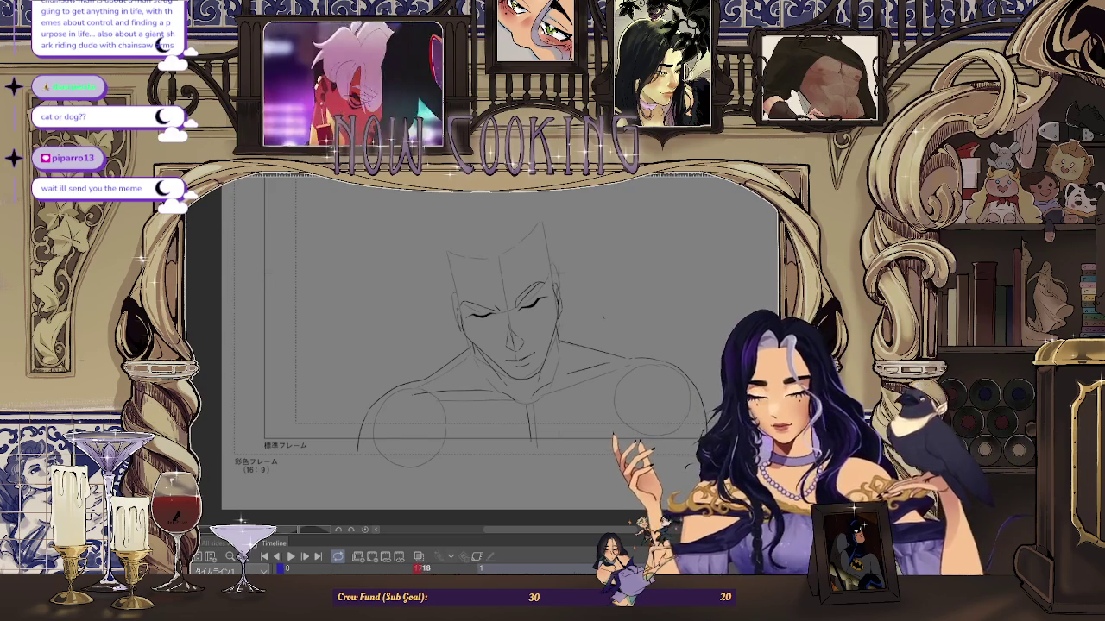
pyautogui.press('space')
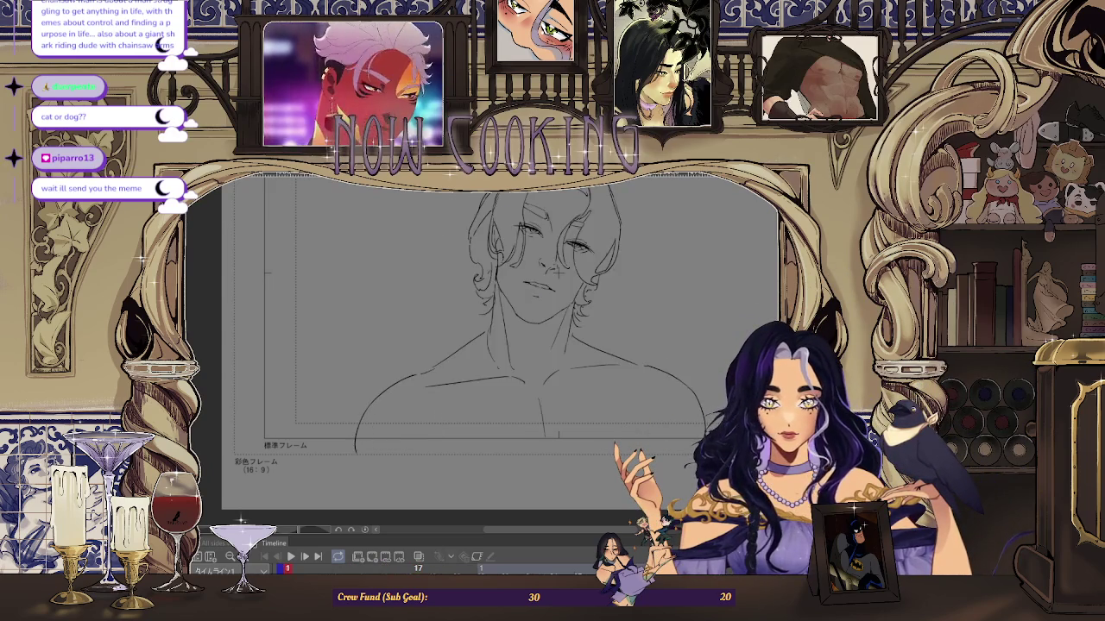
pyautogui.scroll(-2, 683, 387)
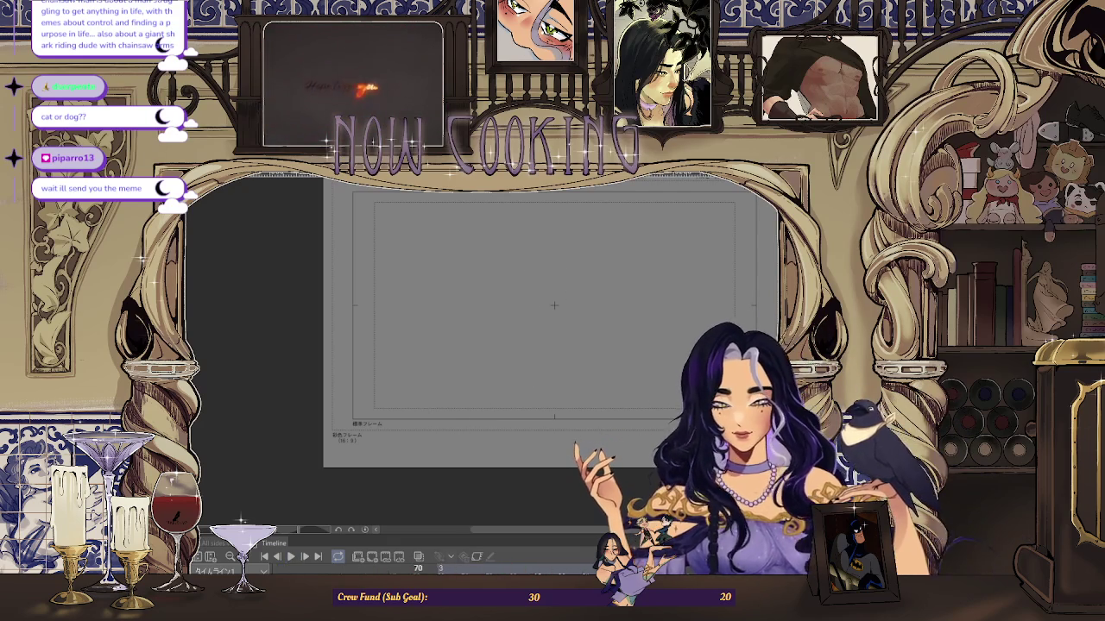
pyautogui.click(292, 558)
# Step: Flip between frames 13 and 17 to compare the red hair roughs
pyautogui.press('Left')
pyautogui.press('Left')
pyautogui.press('Left')
pyautogui.press('Left')
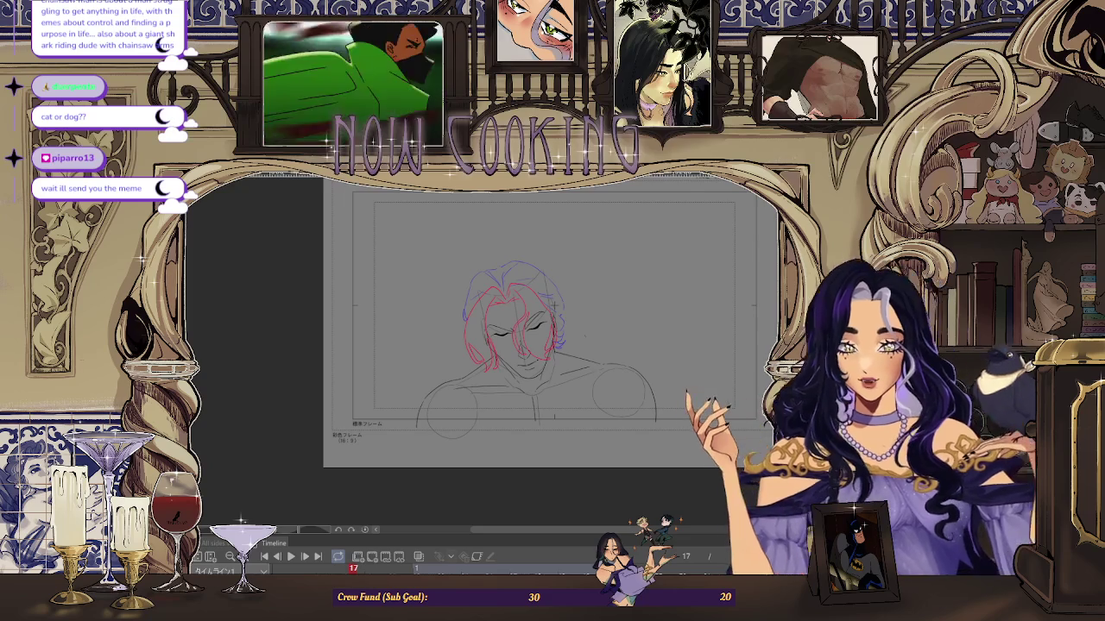
pyautogui.press('Left')
pyautogui.press('Left')
pyautogui.press('Left')
pyautogui.press('Right')
pyautogui.press('Right')
pyautogui.press('Right')
pyautogui.press('Right')
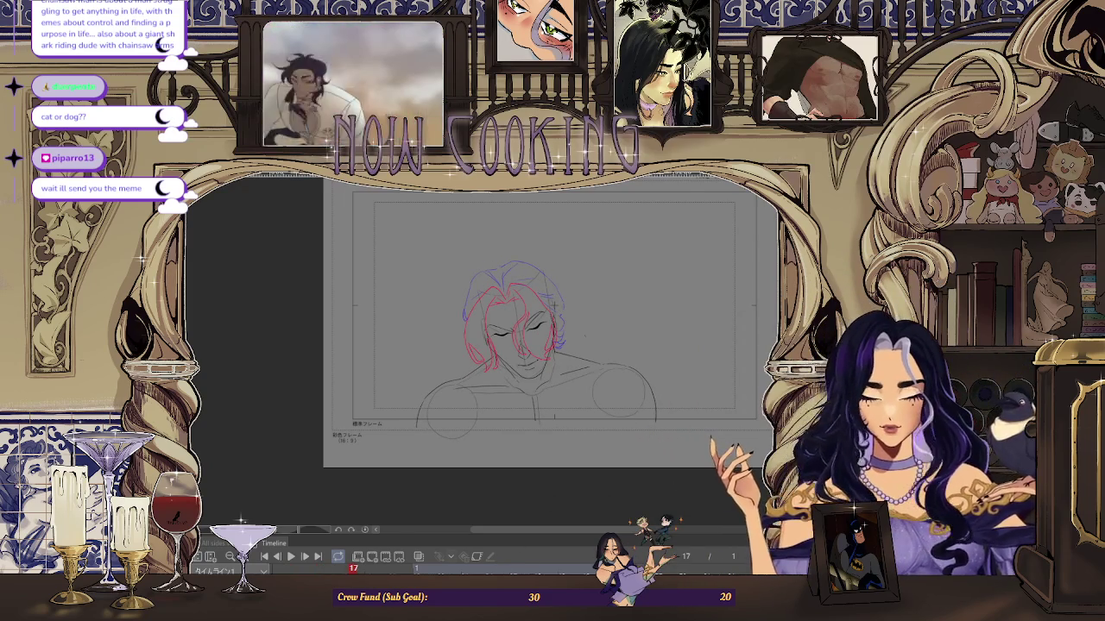
pyautogui.scroll(3, 552, 302)
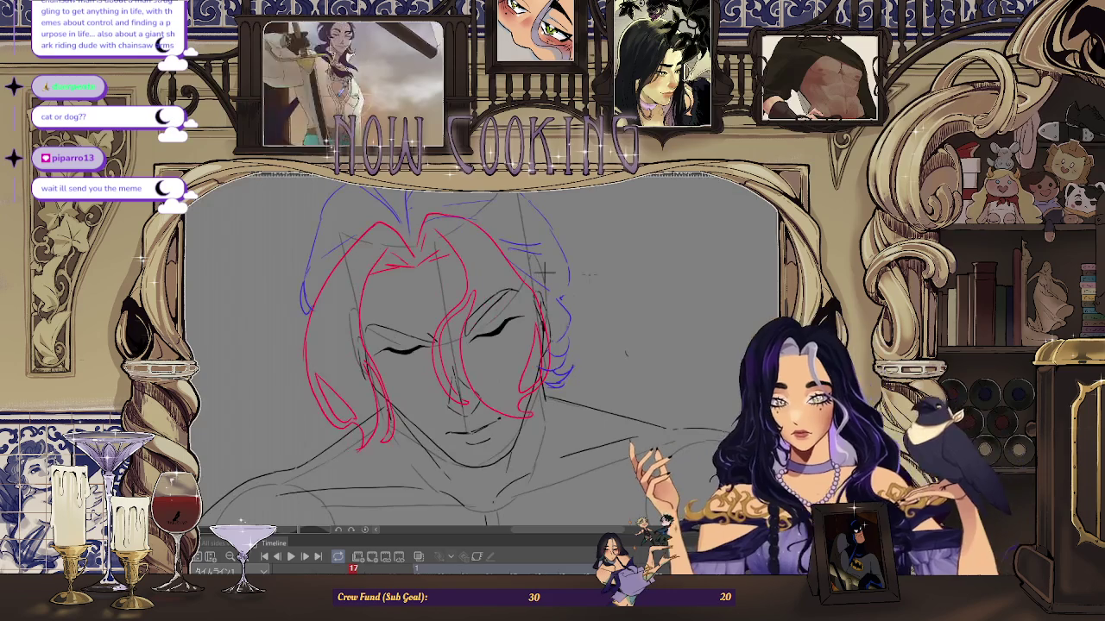
# Step: Free-transform the red hair strokes left and down, then zoom out
pyautogui.hotkey('ctrl', 't')
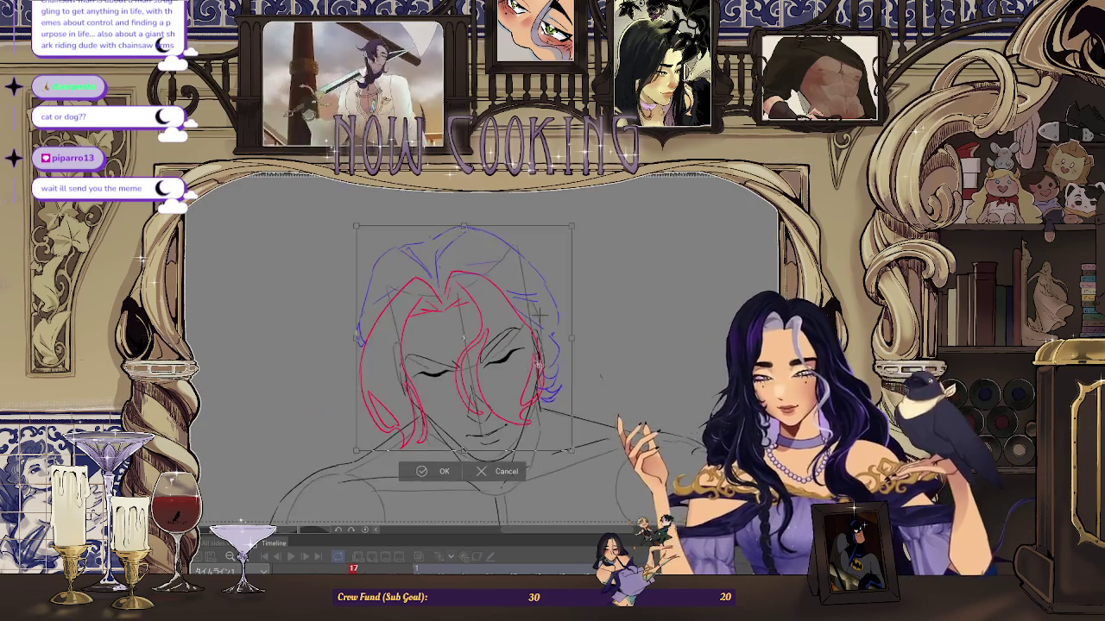
pyautogui.press('Return')
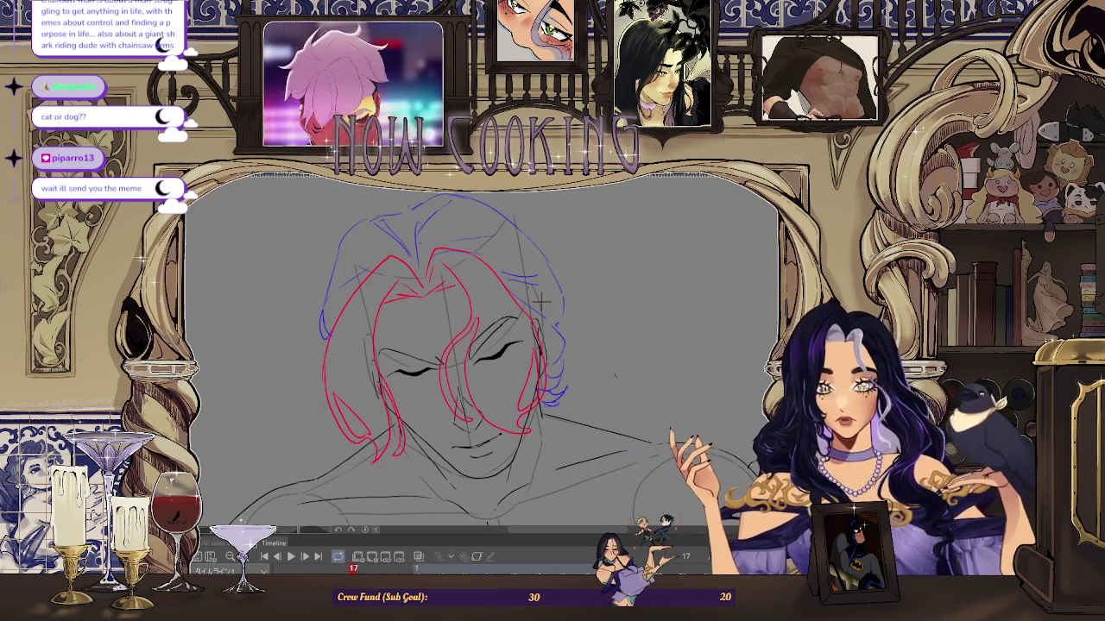
pyautogui.hotkey('ctrl', 't')
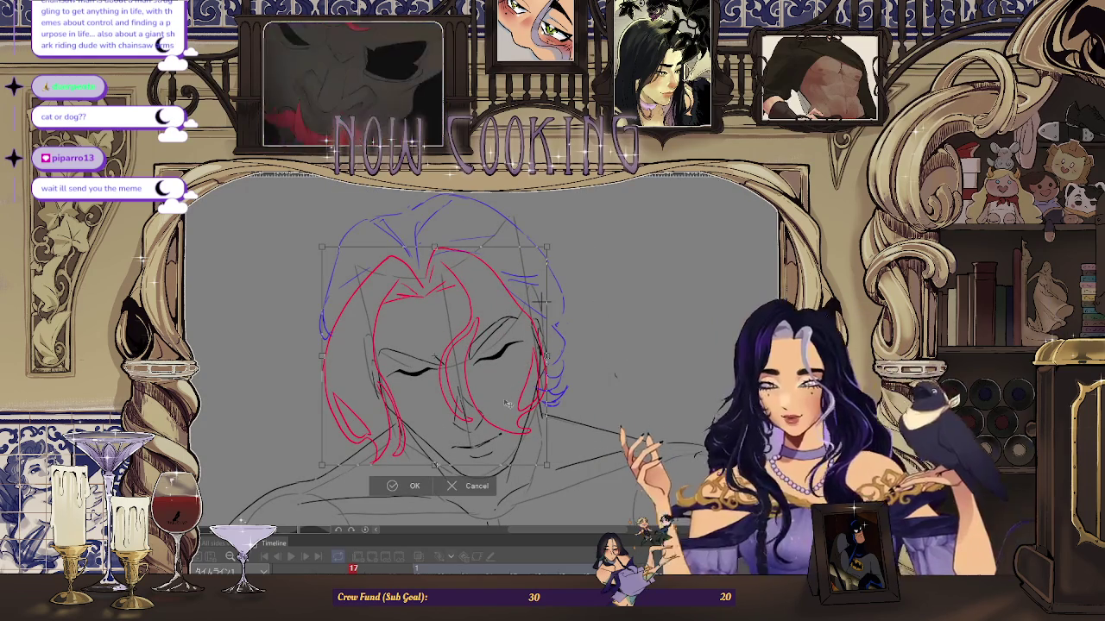
pyautogui.moveTo(578, 306); pyautogui.dragTo(515, 400)
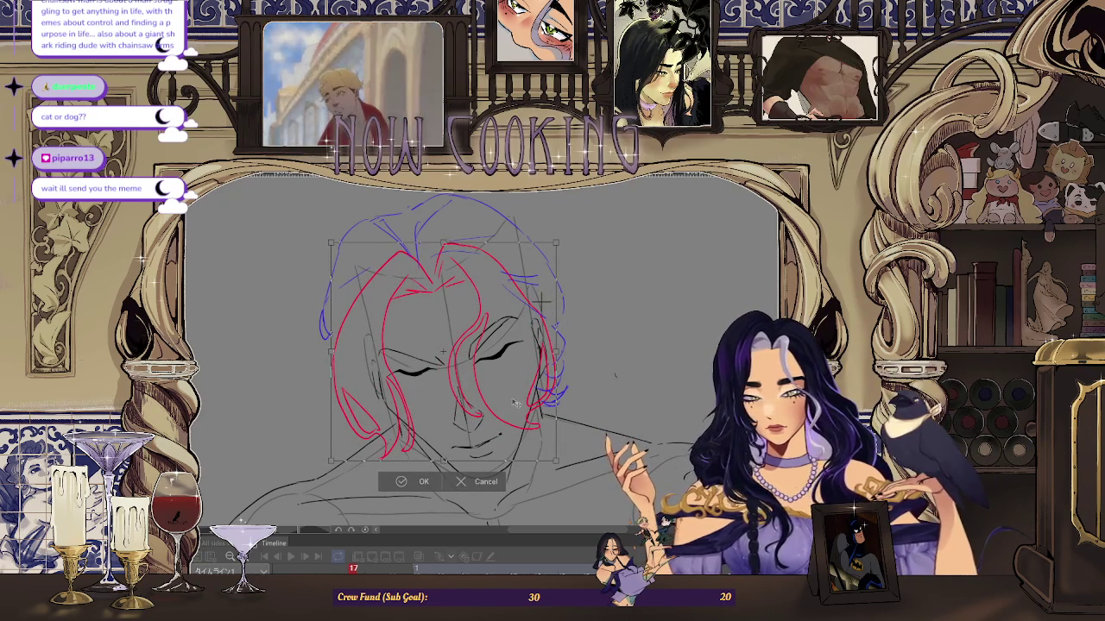
pyautogui.click(422, 482)
pyautogui.hotkey('ctrl', '-')
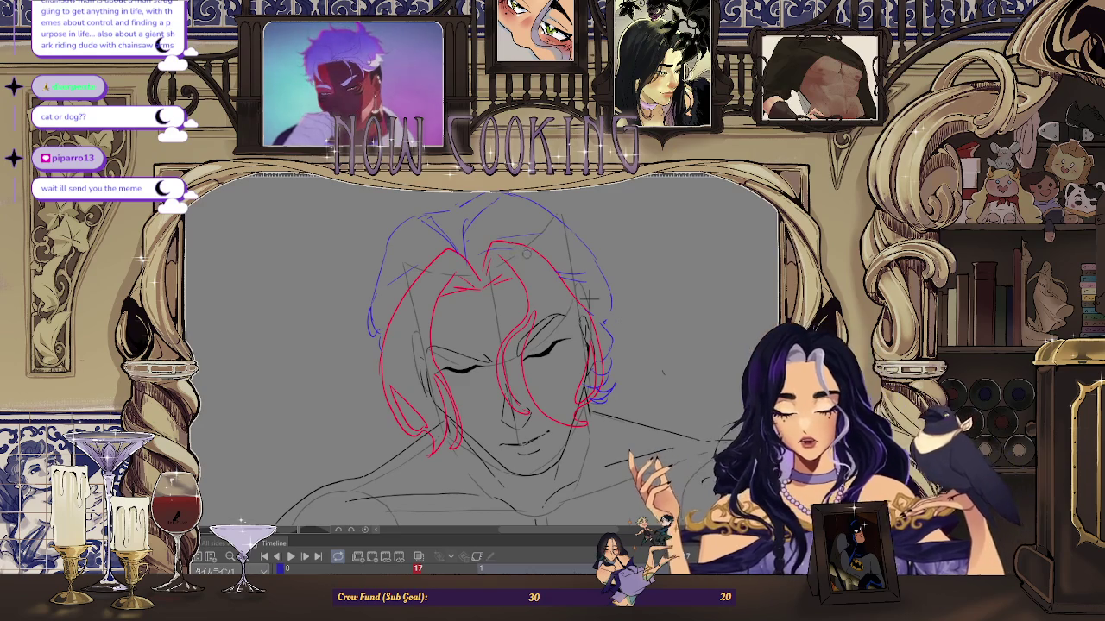
# Step: Flip between frame 13 and its neighbouring frames to check the head's motion
pyautogui.scroll(1, 589, 298)
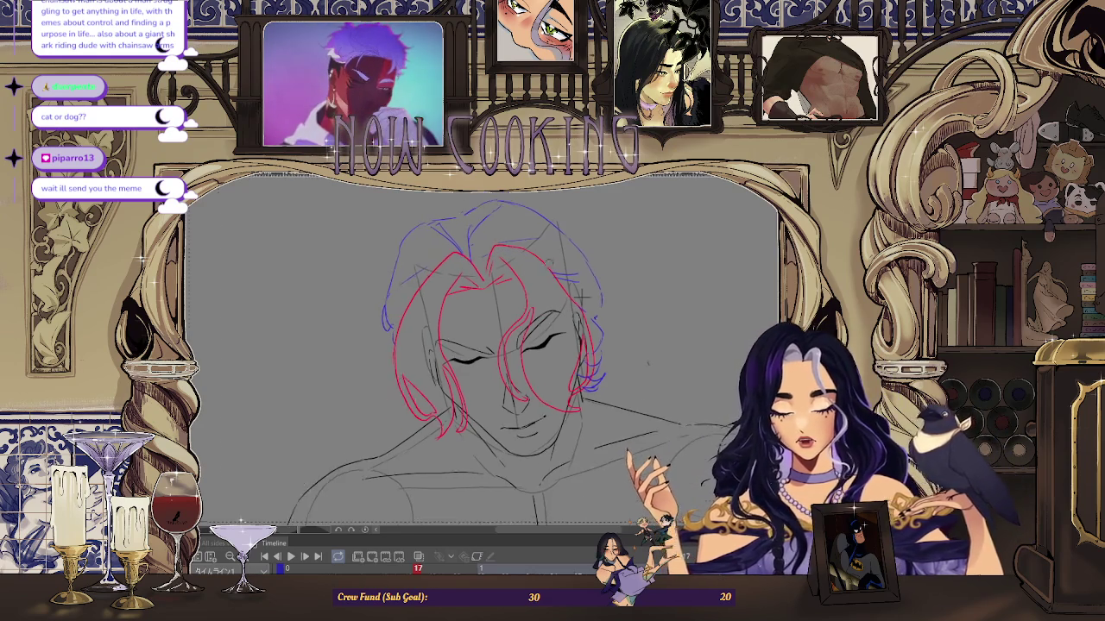
pyautogui.scroll(1, 587, 285)
pyautogui.scroll(1, 580, 259)
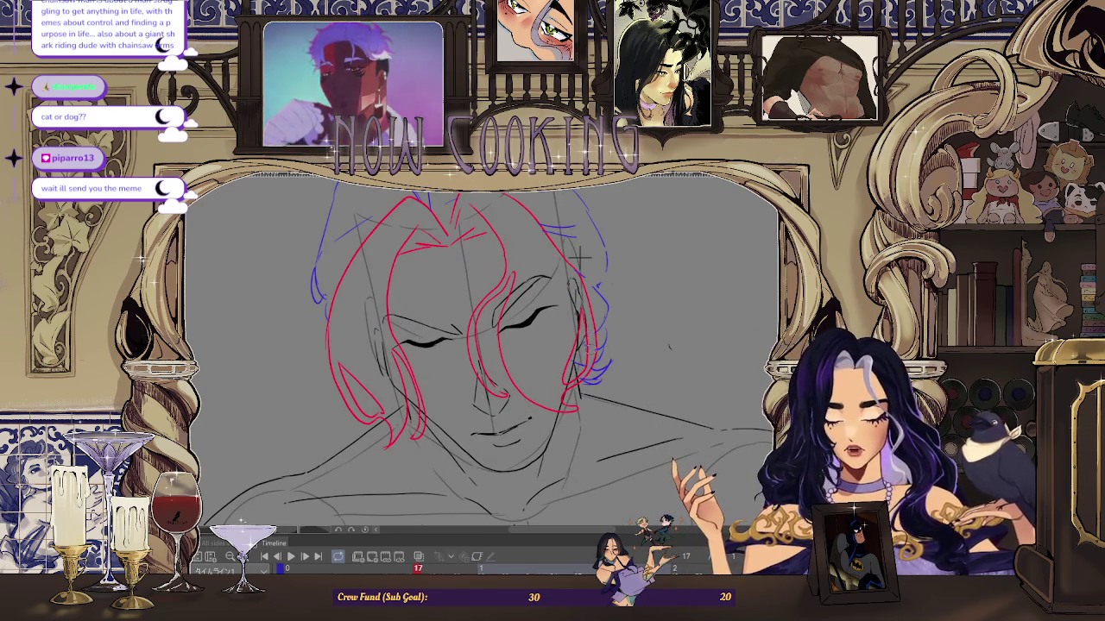
pyautogui.scroll(-2, 580, 257)
pyautogui.scroll(1, 581, 276)
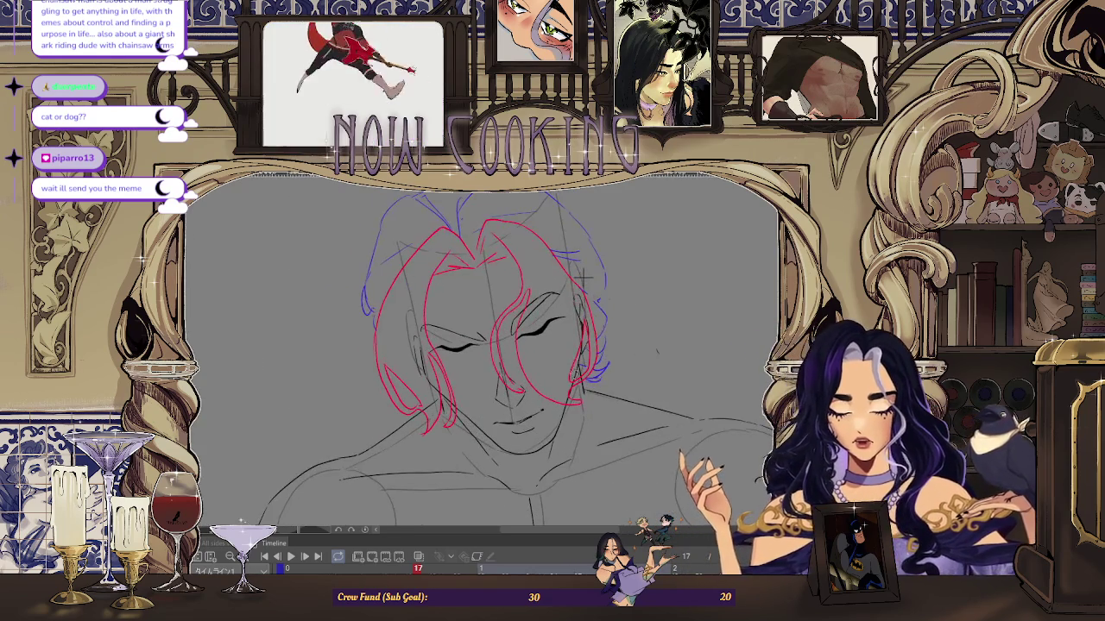
pyautogui.scroll(-1, 582, 318)
pyautogui.press('Left')
pyautogui.press('Left')
pyautogui.press('Left')
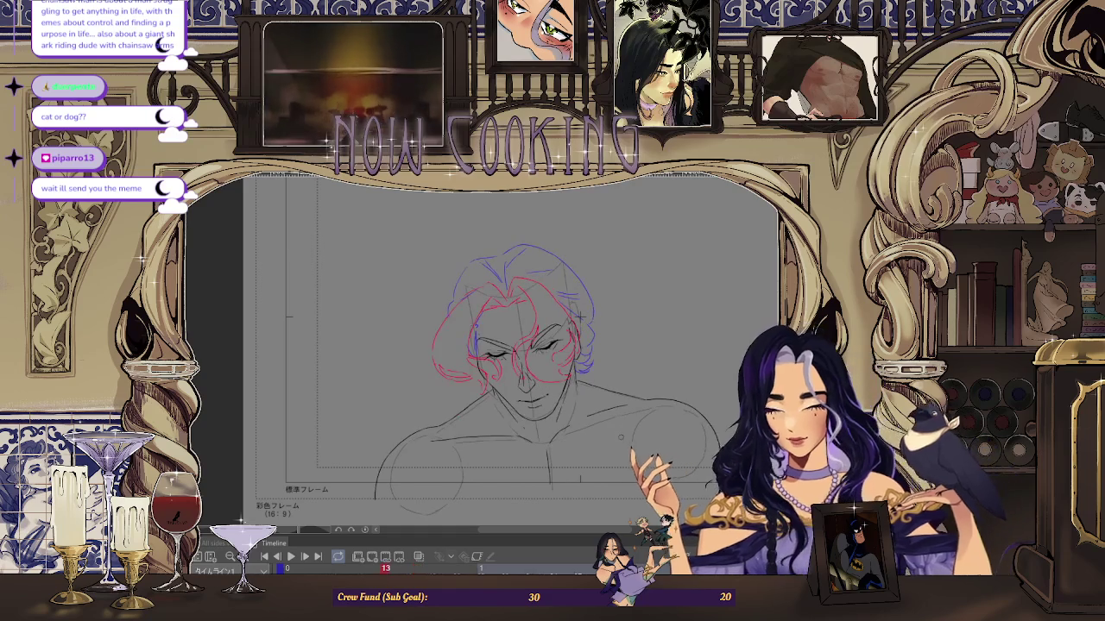
pyautogui.press('Right')
pyautogui.press('Right')
pyautogui.press('Left')
pyautogui.press('Left')
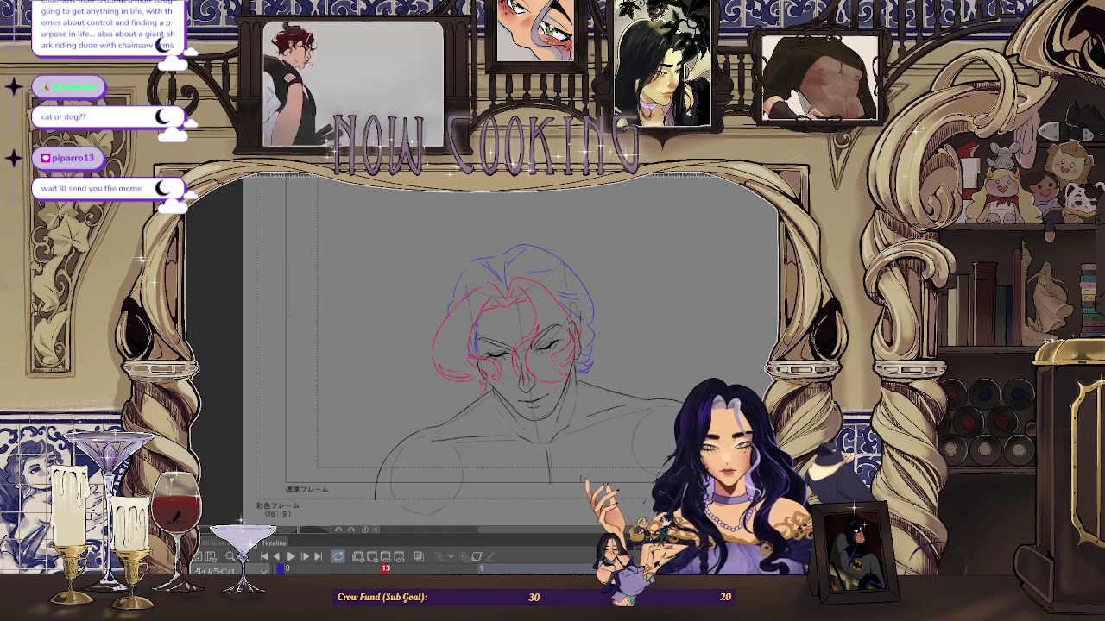
# Step: Zoom in close on the face, tilt the view, then zoom back out
pyautogui.hotkey('ctrl', '+')
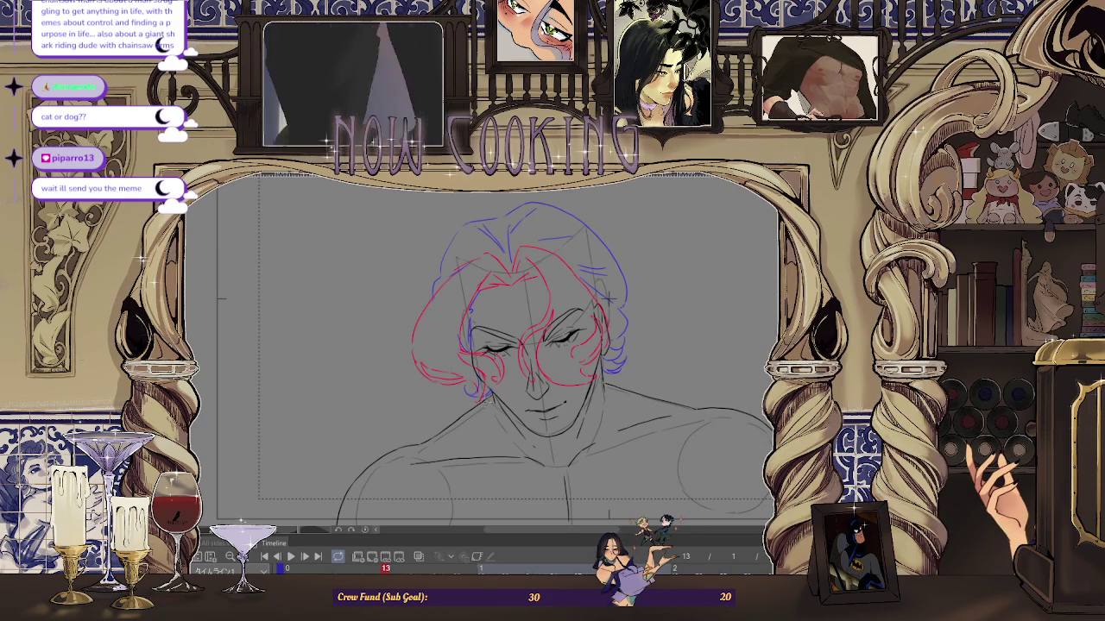
pyautogui.hotkey('ctrl', '+')
pyautogui.hotkey('ctrl', '+')
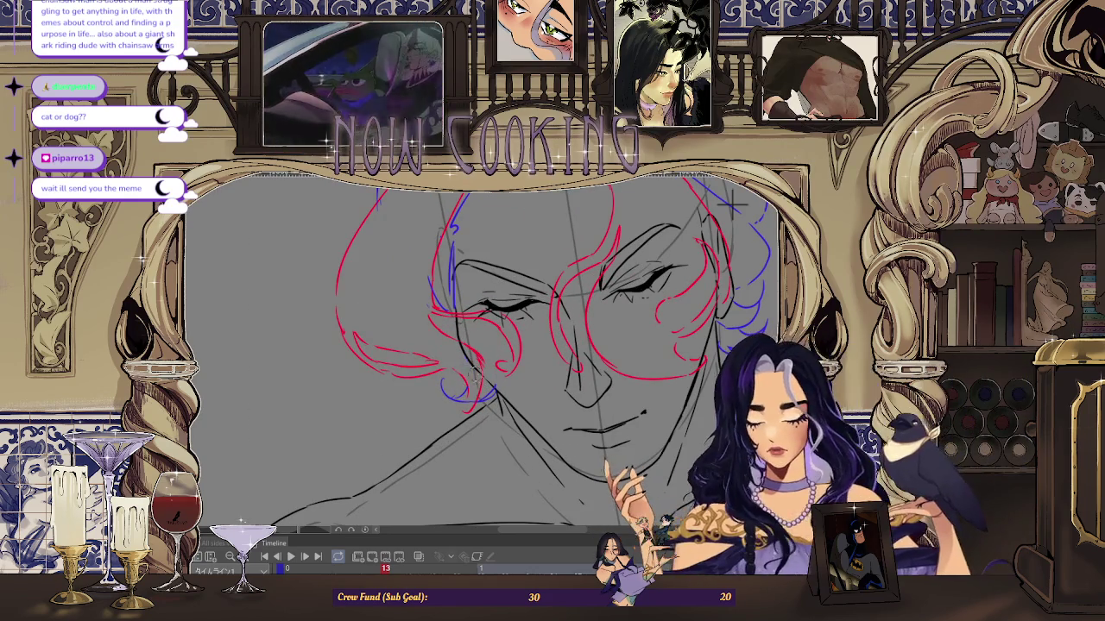
pyautogui.moveTo(732, 200); pyautogui.dragTo(691, 259)
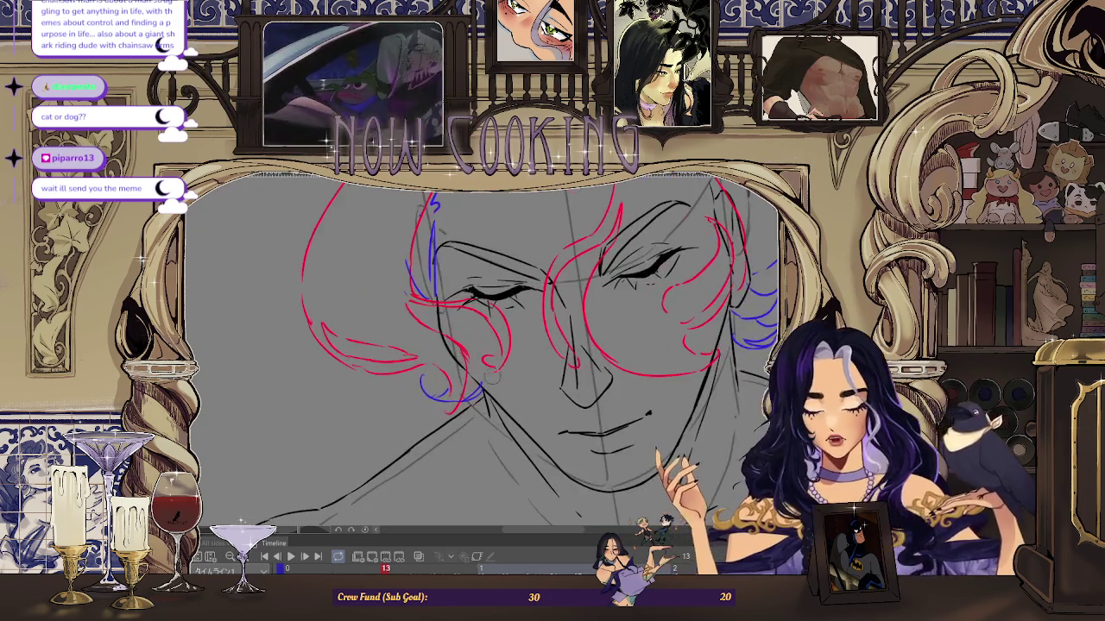
pyautogui.hotkey('ctrl', '-')
pyautogui.hotkey('ctrl', '-')
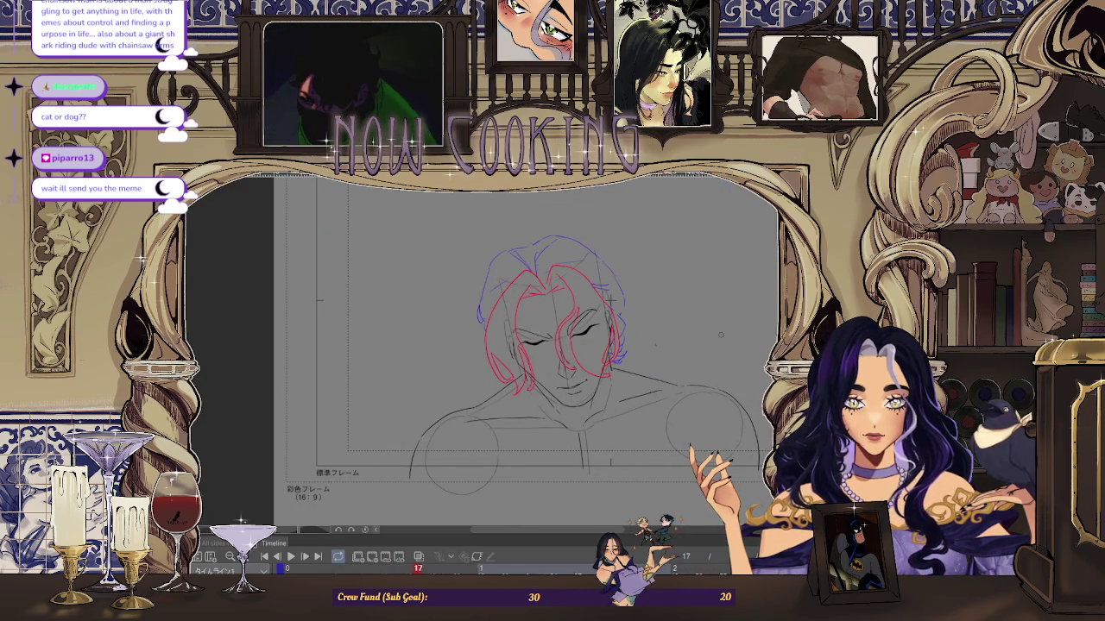
# Step: Step back to frame 9, then play the animation from the first frame
pyautogui.press('space')
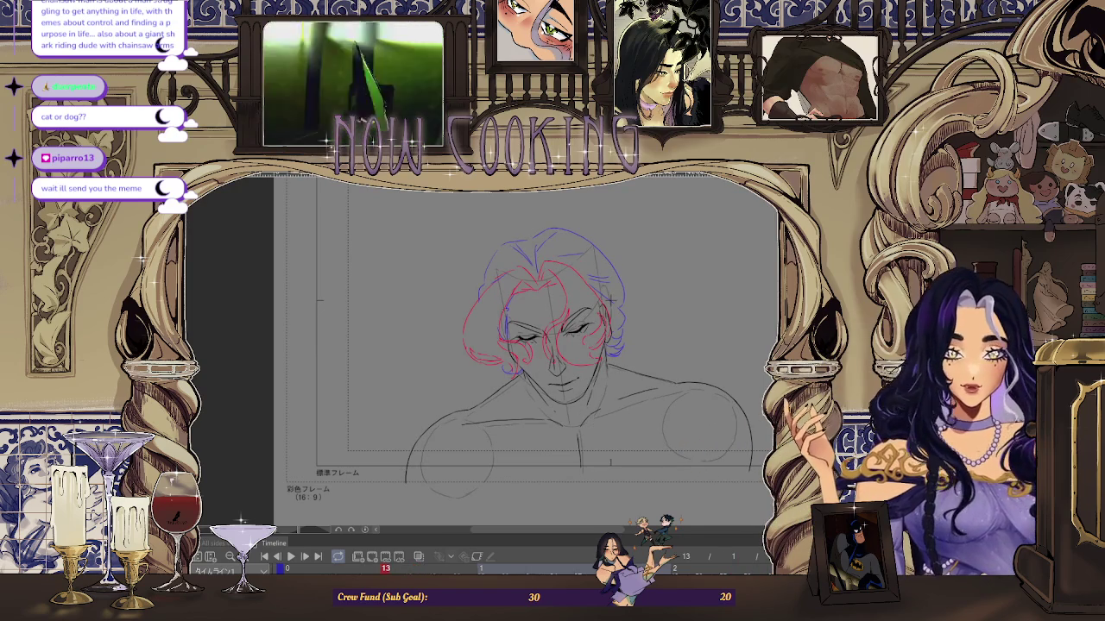
pyautogui.press(',')
pyautogui.press('Home')
pyautogui.press('space')
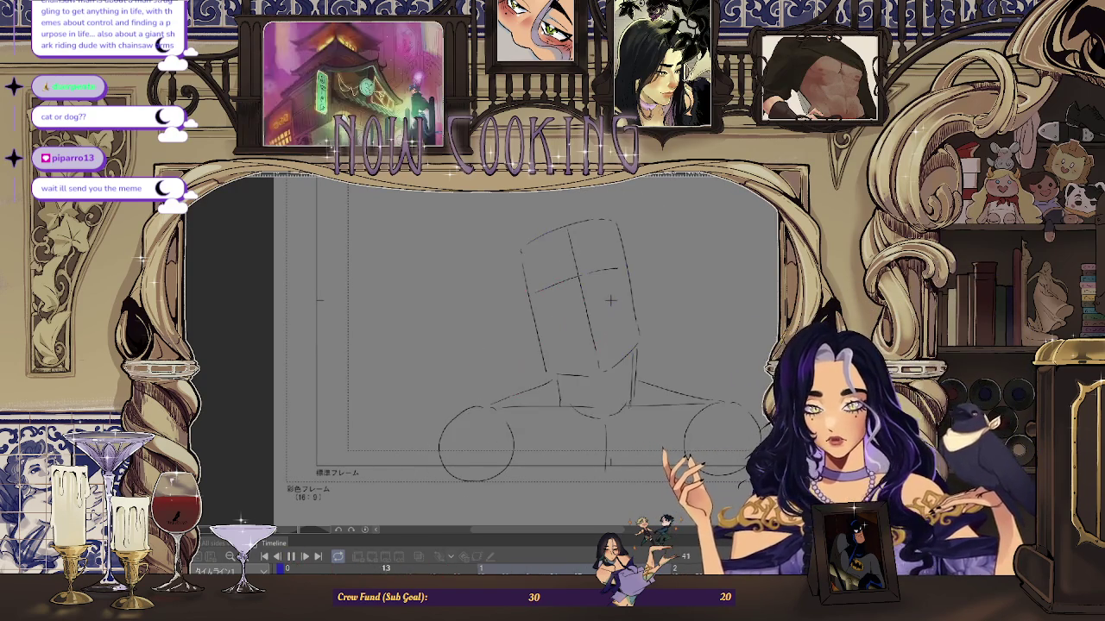
pyautogui.scroll(-2, 569, 380)
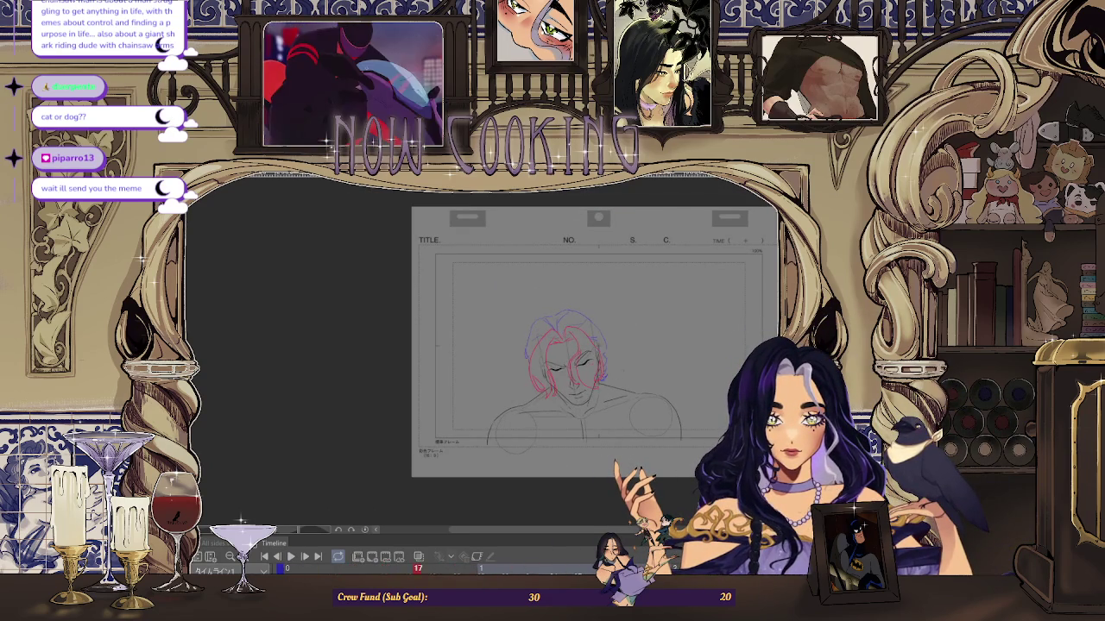
pyautogui.scroll(5, 565, 358)
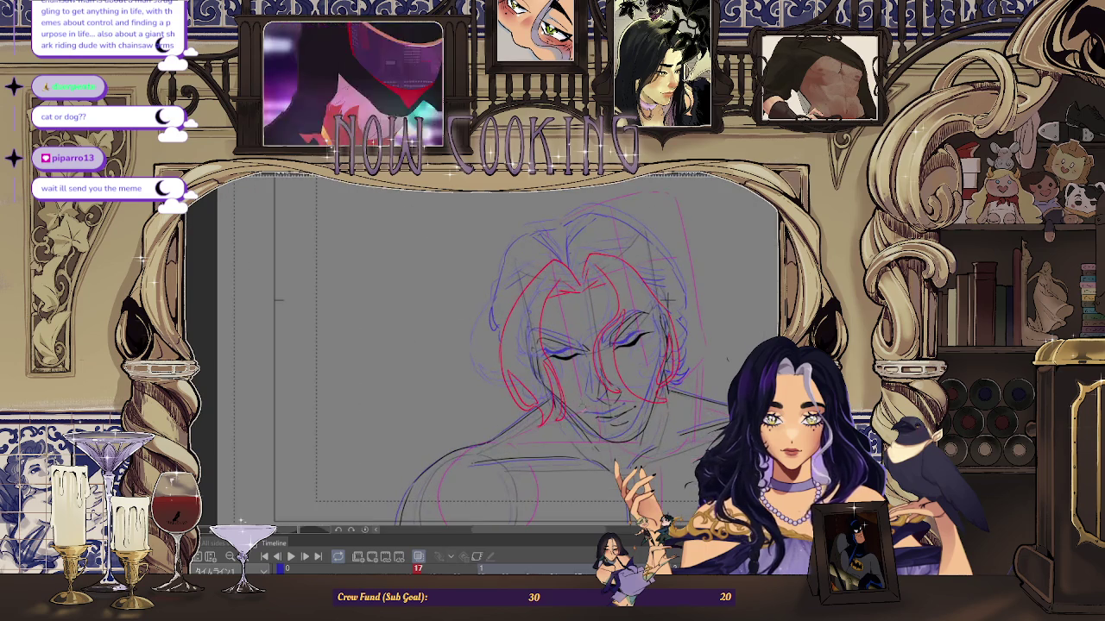
pyautogui.scroll(2, 667, 300)
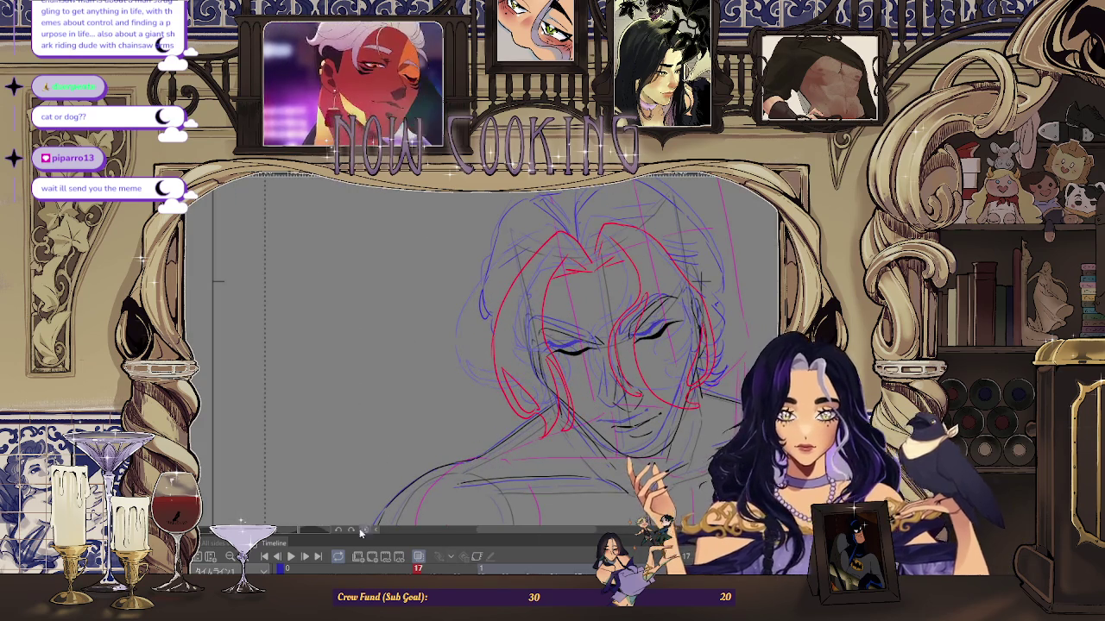
pyautogui.scroll(1, 702, 283)
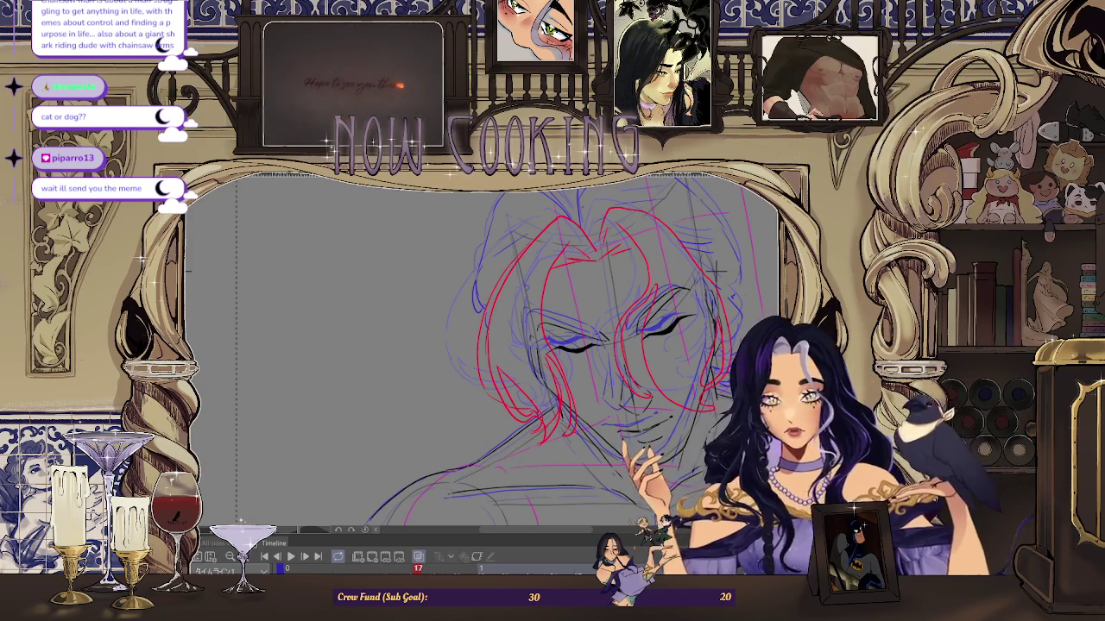
# Step: Undo the old stroke and redraw a red rough line down the hair's left edge
pyautogui.hotkey('ctrl', 'z')
pyautogui.hotkey('ctrl', 'y')
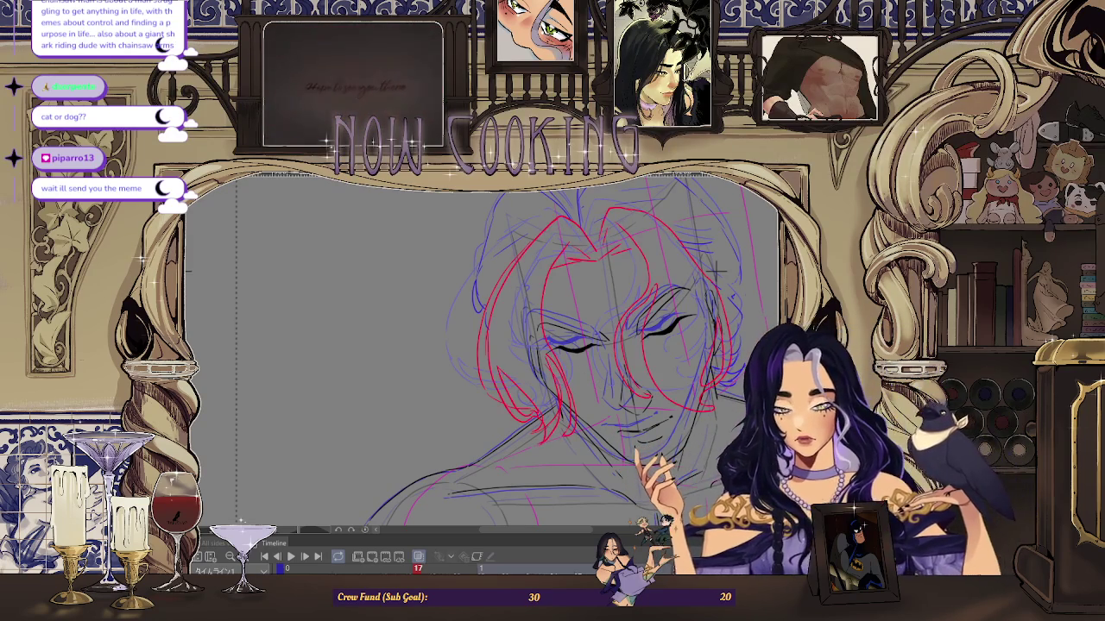
pyautogui.hotkey('ctrl', 'z')
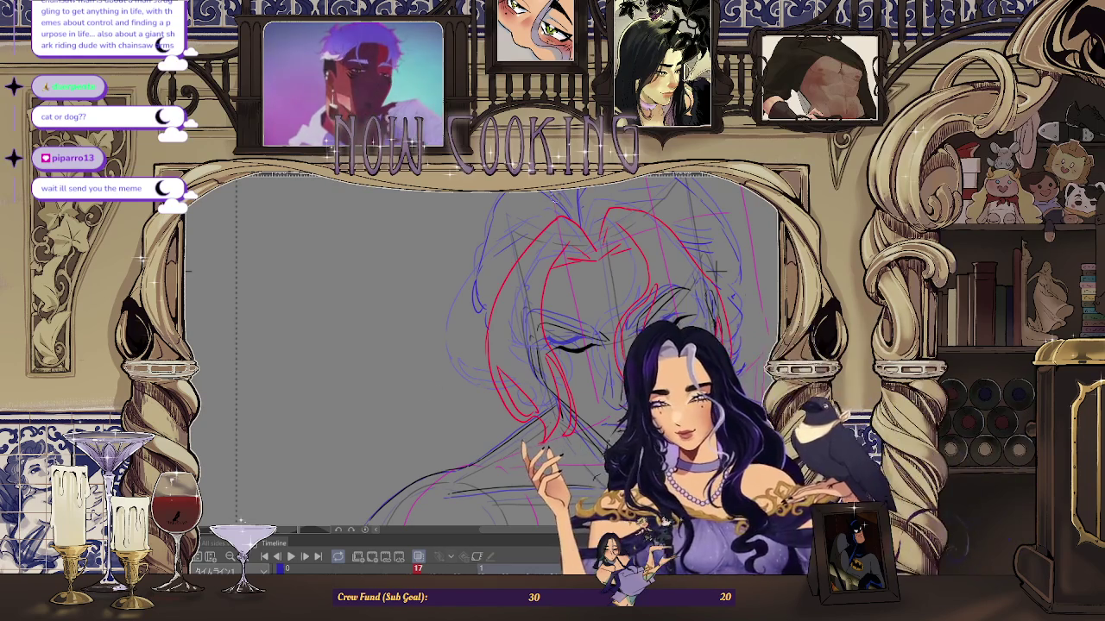
pyautogui.moveTo(484, 231); pyautogui.dragTo(486, 399)
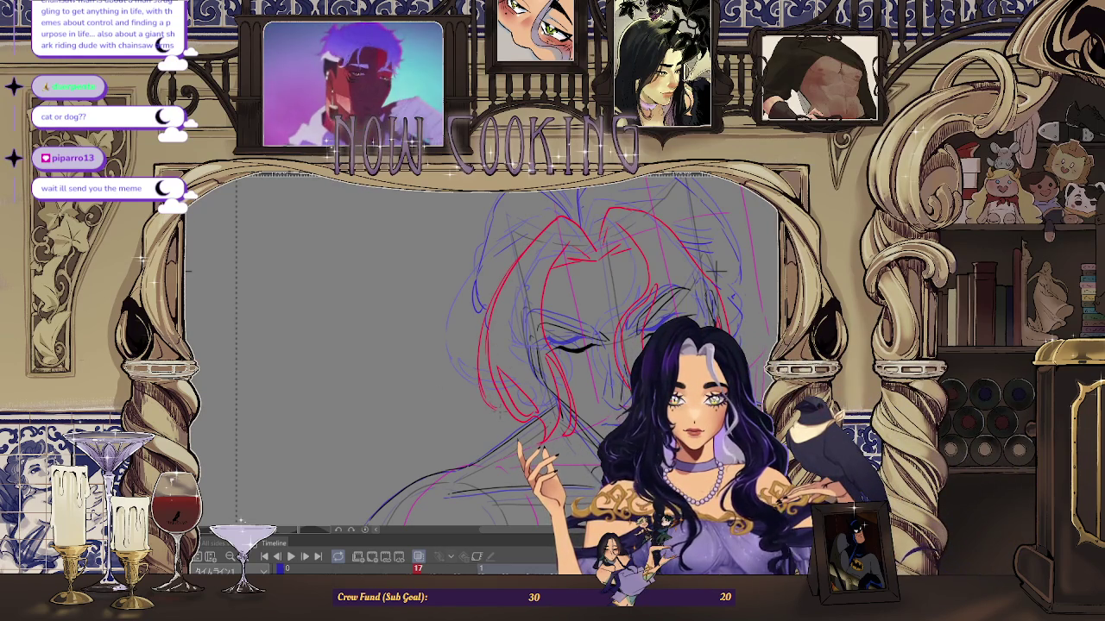
pyautogui.scroll(2, 497, 419)
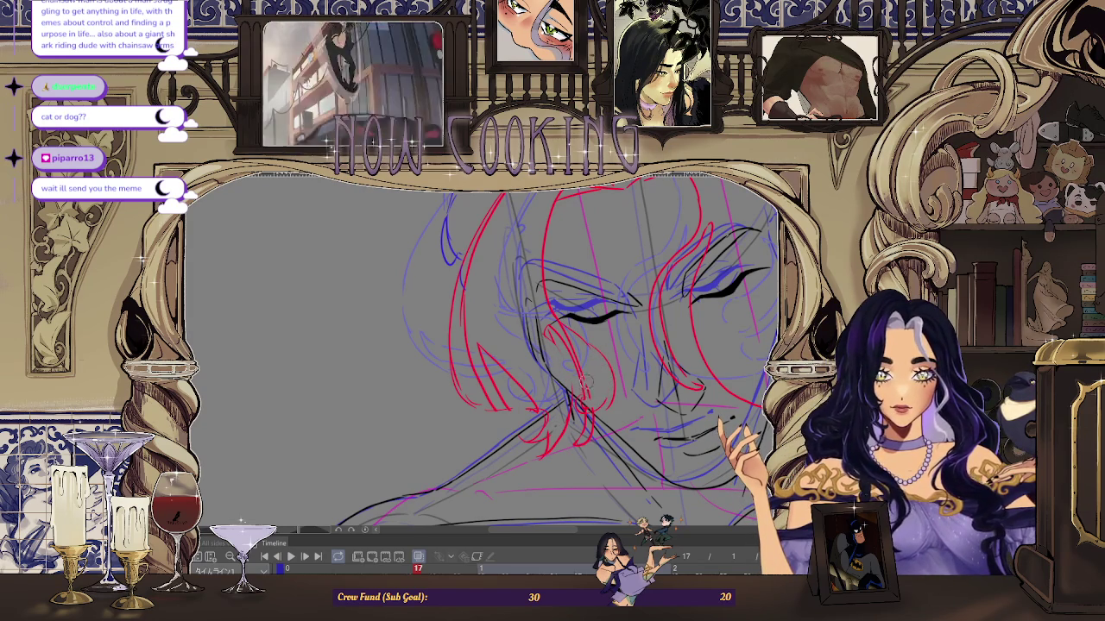
pyautogui.moveTo(568, 342); pyautogui.dragTo(594, 358)
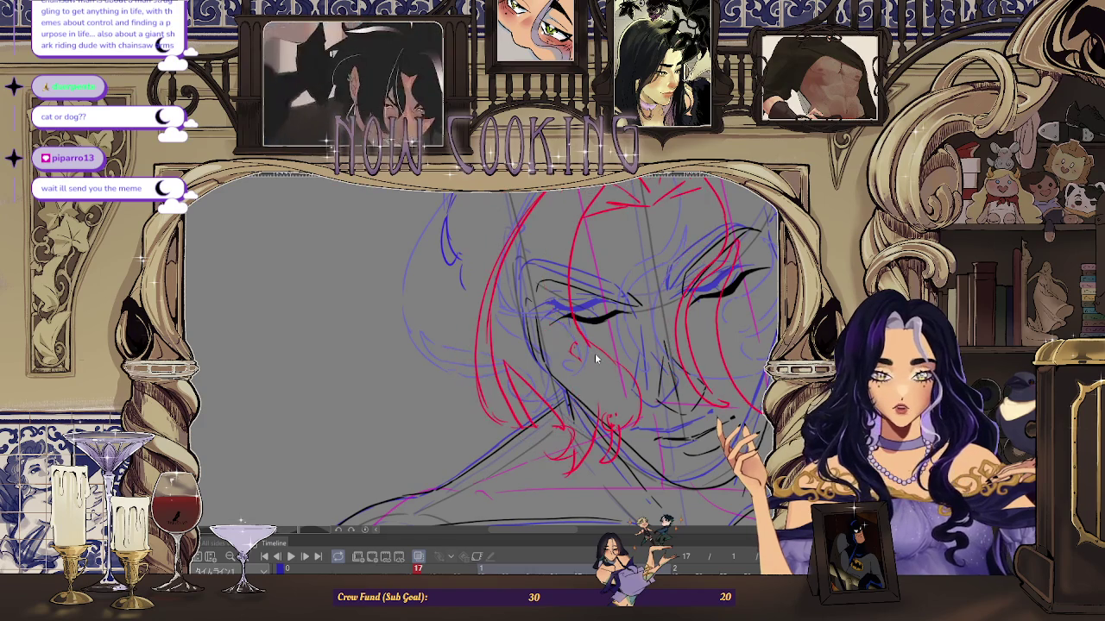
pyautogui.hotkey('ctrl', 'z')
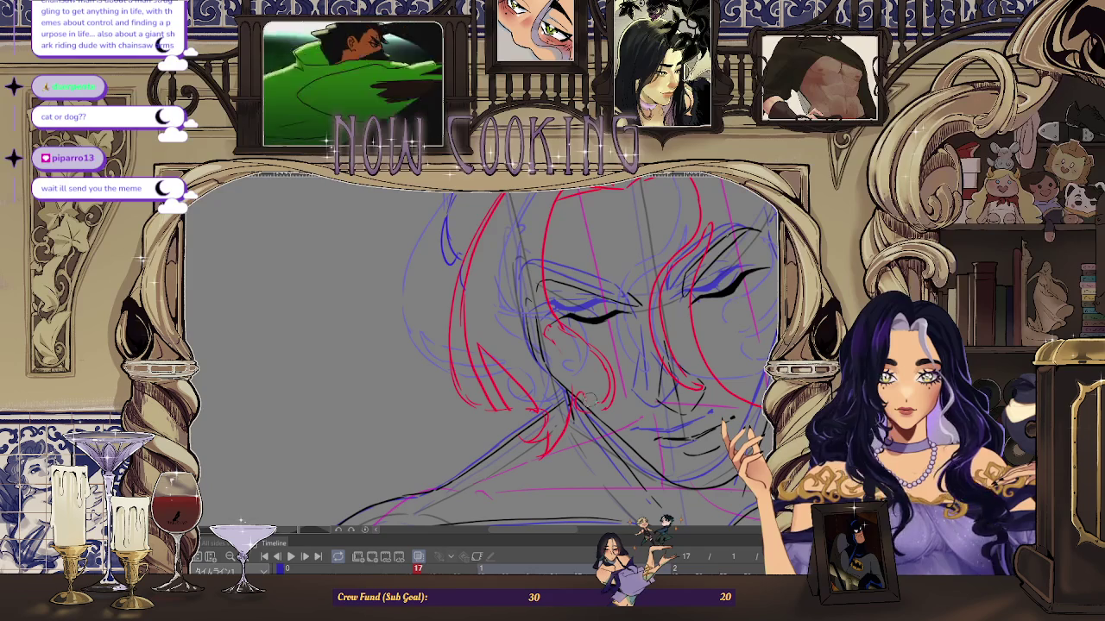
pyautogui.scroll(-2, 751, 251)
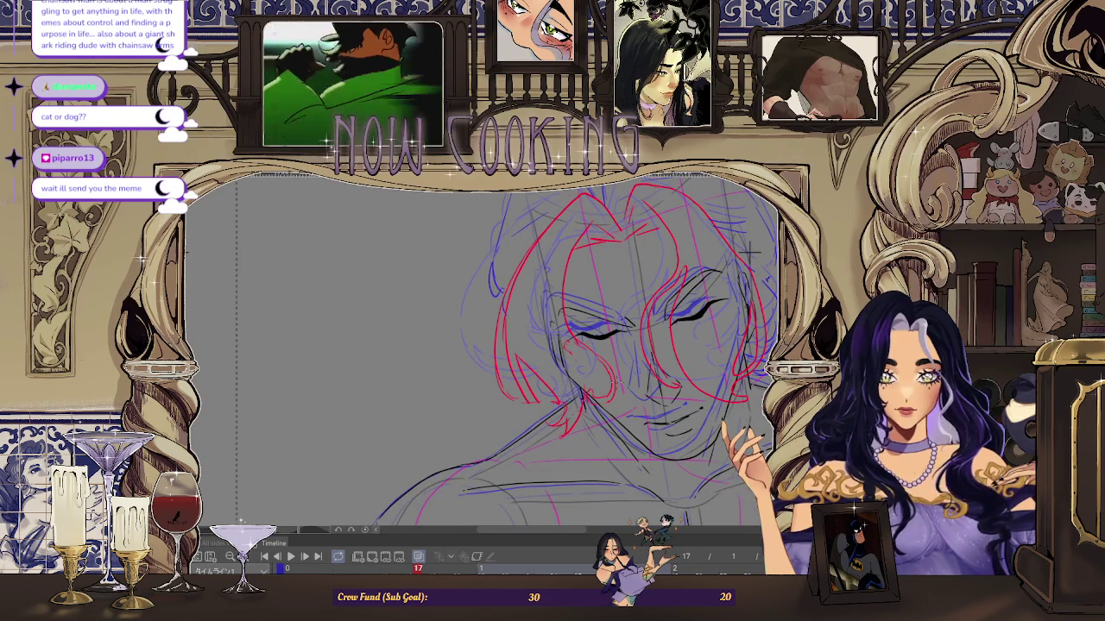
pyautogui.press('Left')
pyautogui.press('Left')
pyautogui.press('Left')
pyautogui.press('Right')
pyautogui.press('Right')
pyautogui.press('Right')
pyautogui.press('Right')
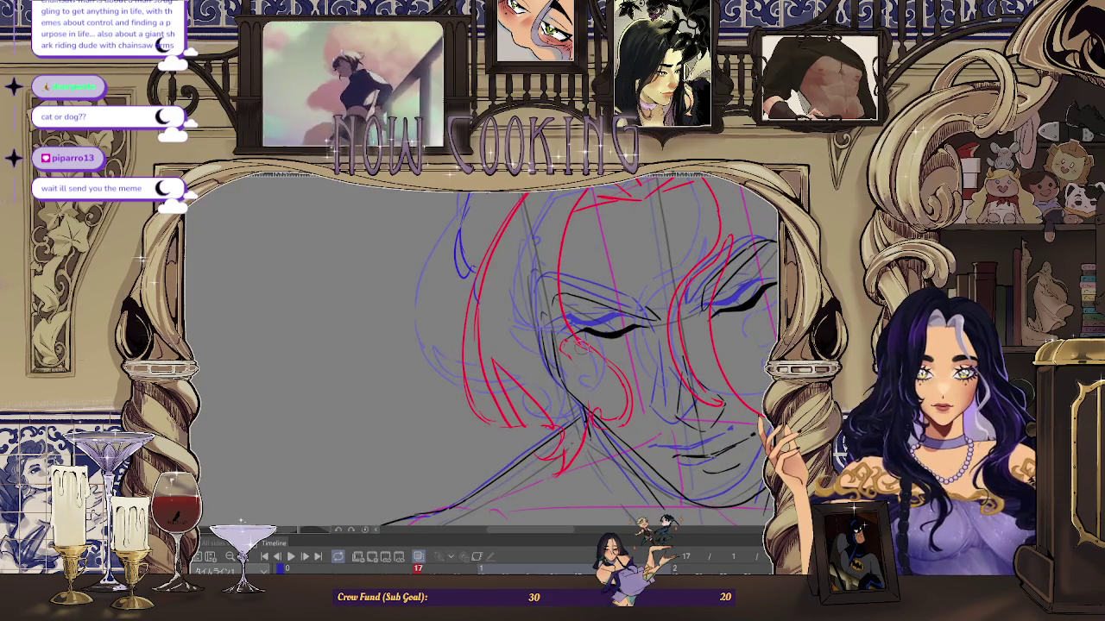
pyautogui.scroll(2, 615, 342)
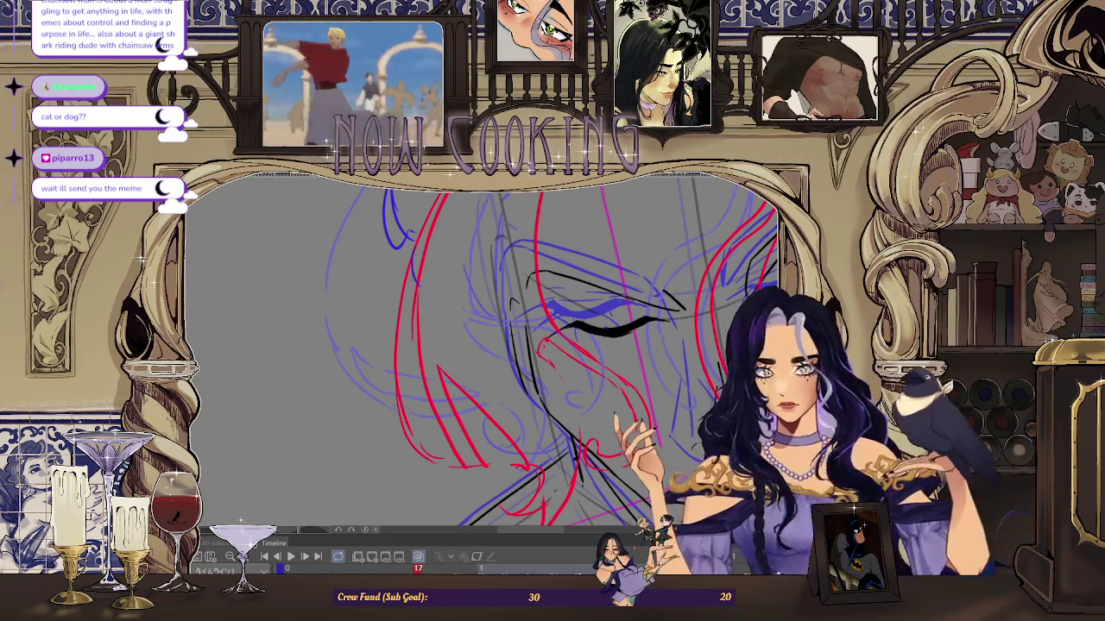
pyautogui.scroll(1, 484, 345)
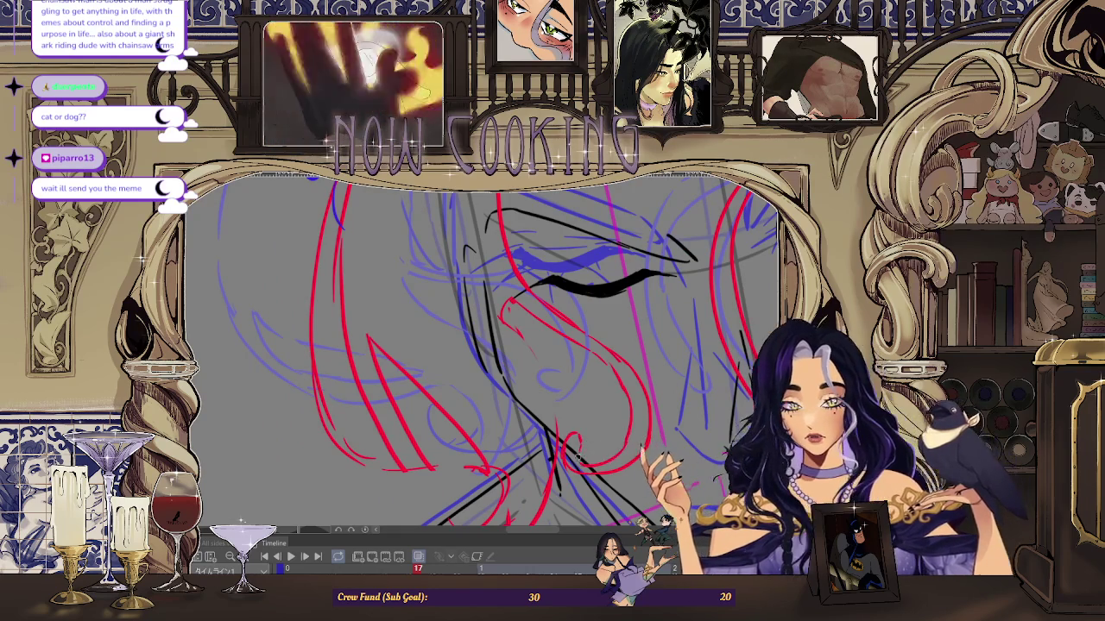
pyautogui.scroll(-1, 483, 354)
pyautogui.scroll(-1, 483, 354)
pyautogui.scroll(-1, 483, 354)
pyautogui.scroll(1, 604, 337)
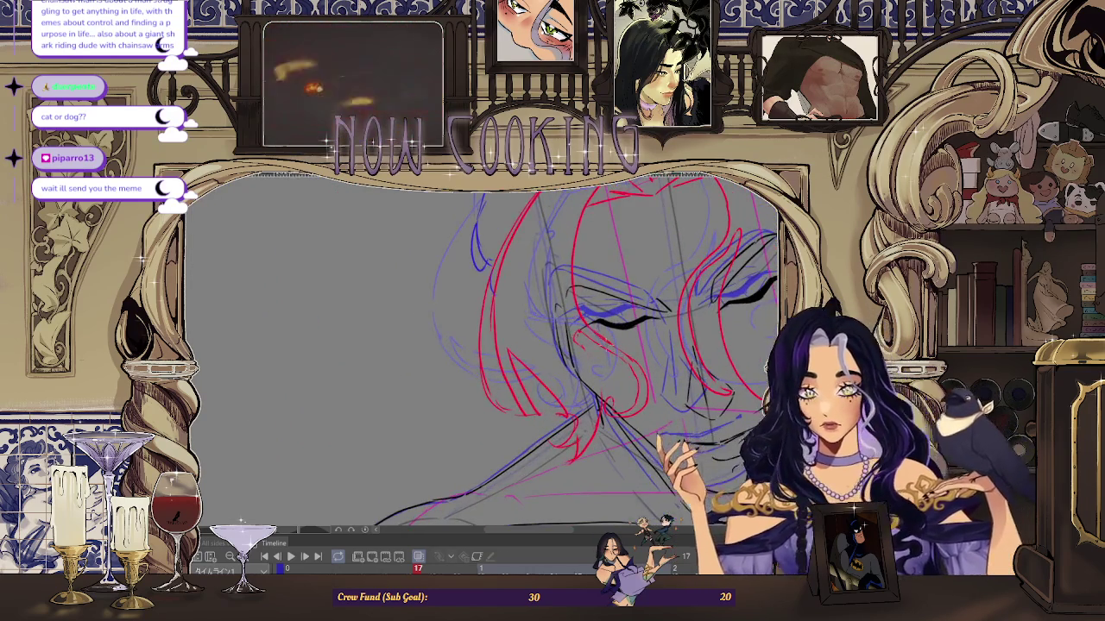
pyautogui.scroll(1, 604, 336)
pyautogui.press('Left')
pyautogui.press('Left')
pyautogui.press('Left')
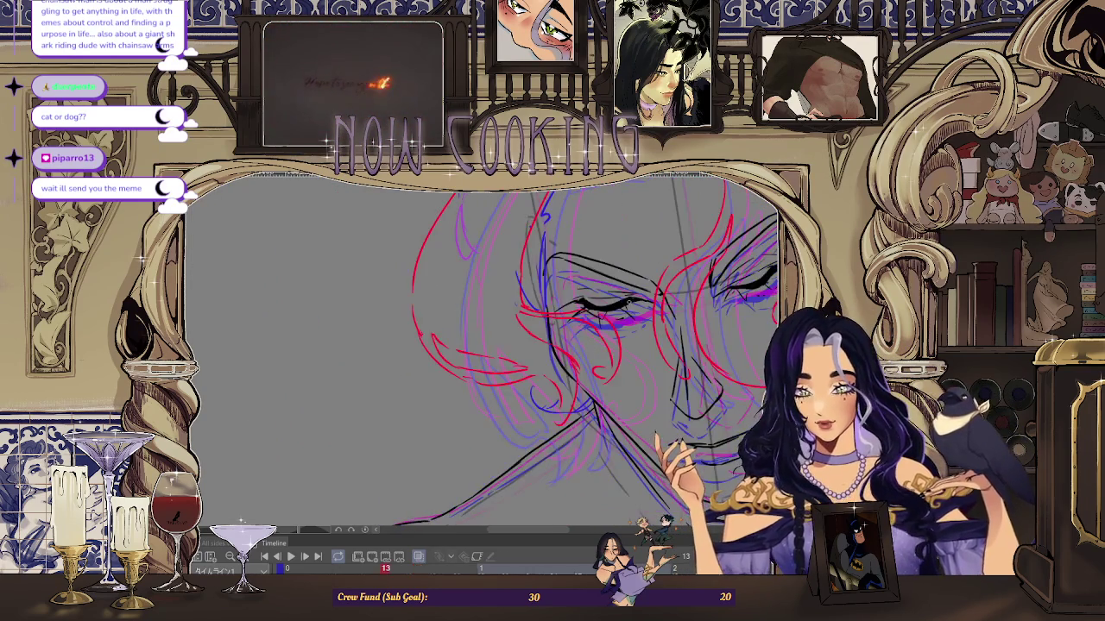
pyautogui.press('Right')
pyautogui.press('Right')
pyautogui.press('Right')
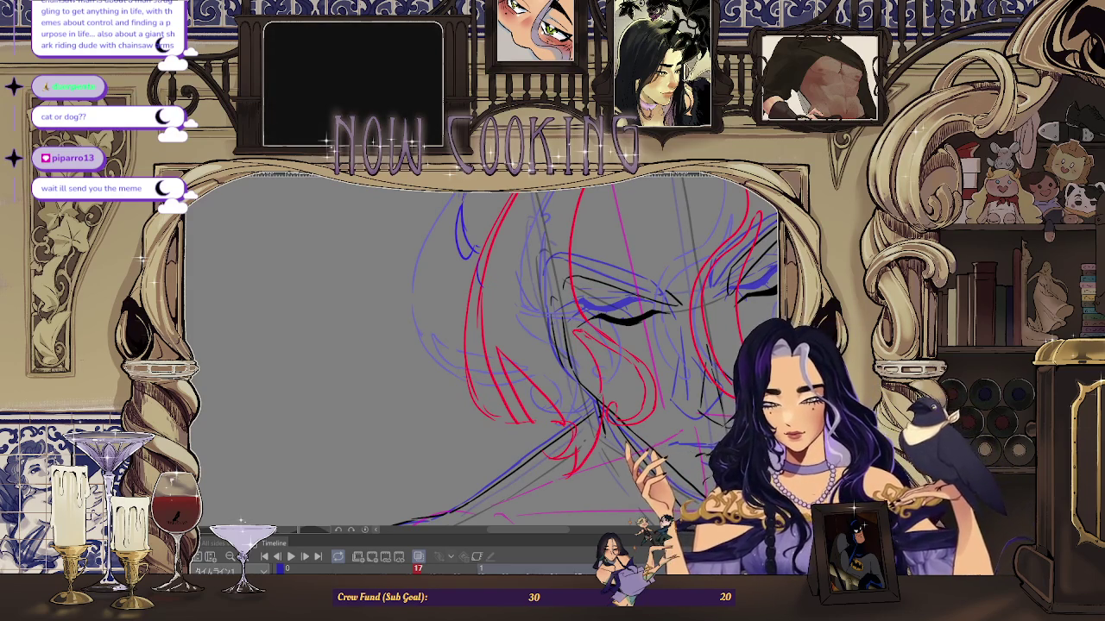
pyautogui.scroll(1, 569, 345)
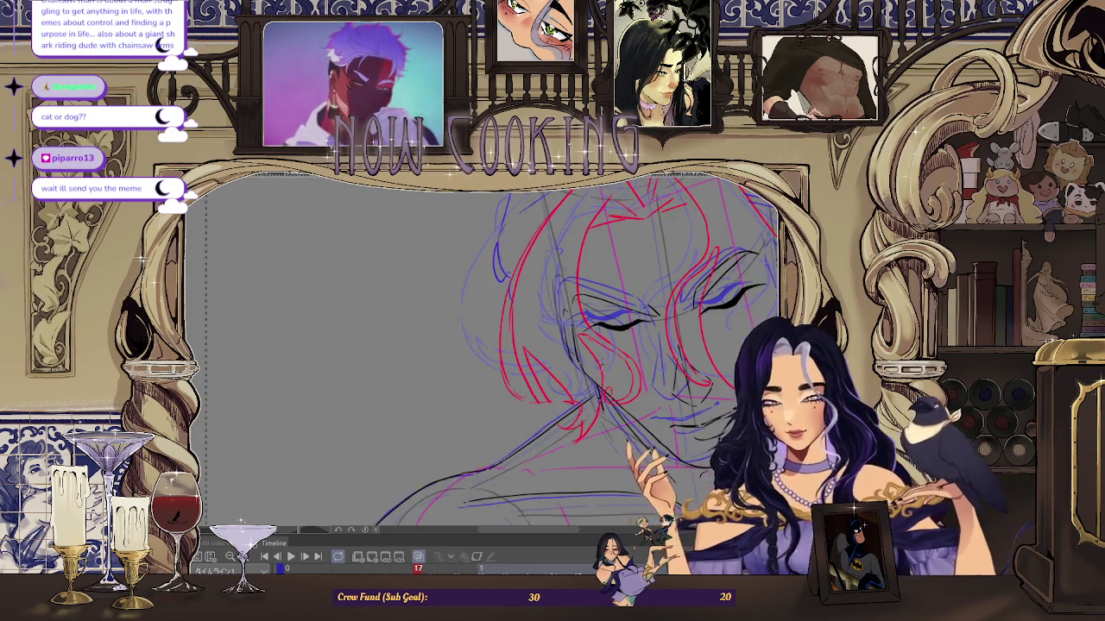
pyautogui.scroll(1, 570, 345)
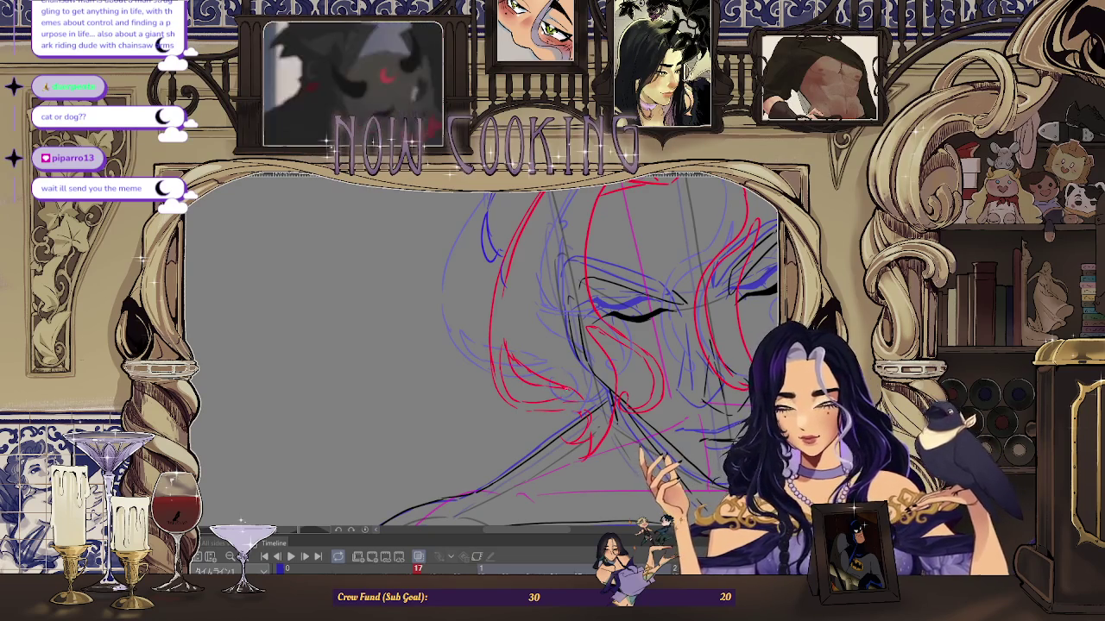
pyautogui.moveTo(561, 345); pyautogui.dragTo(573, 349)
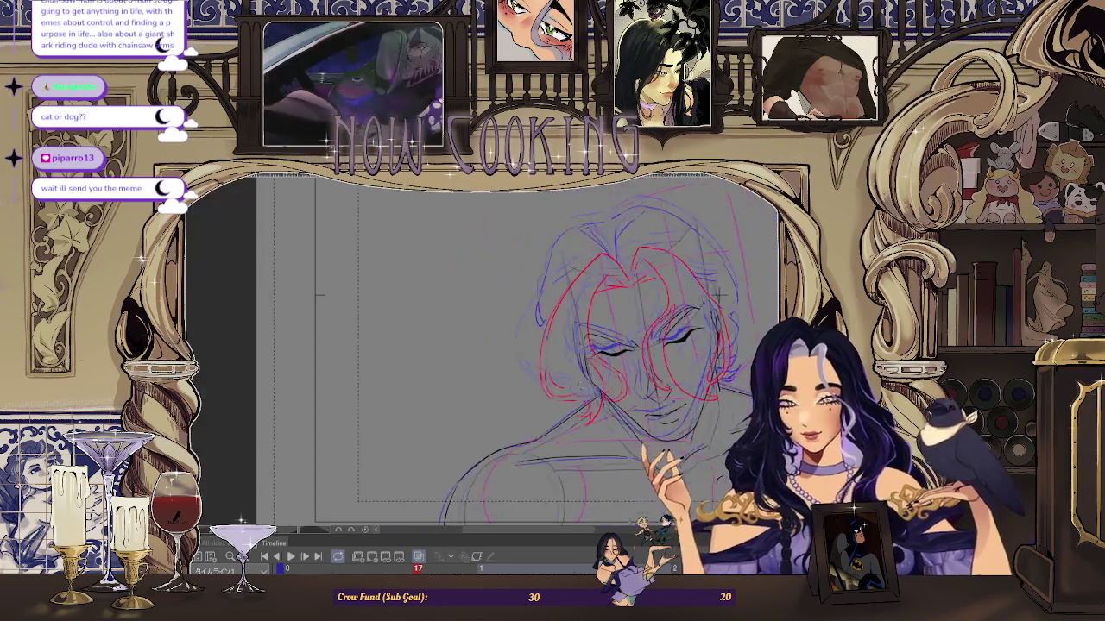
# Step: Fit the canvas, flip between frames 13 and 17, then play the animation through
pyautogui.hotkey('ctrl', '0')
pyautogui.press('Left')
pyautogui.press('Left')
pyautogui.press('Left')
pyautogui.press('Right')
pyautogui.press('Right')
pyautogui.press('Right')
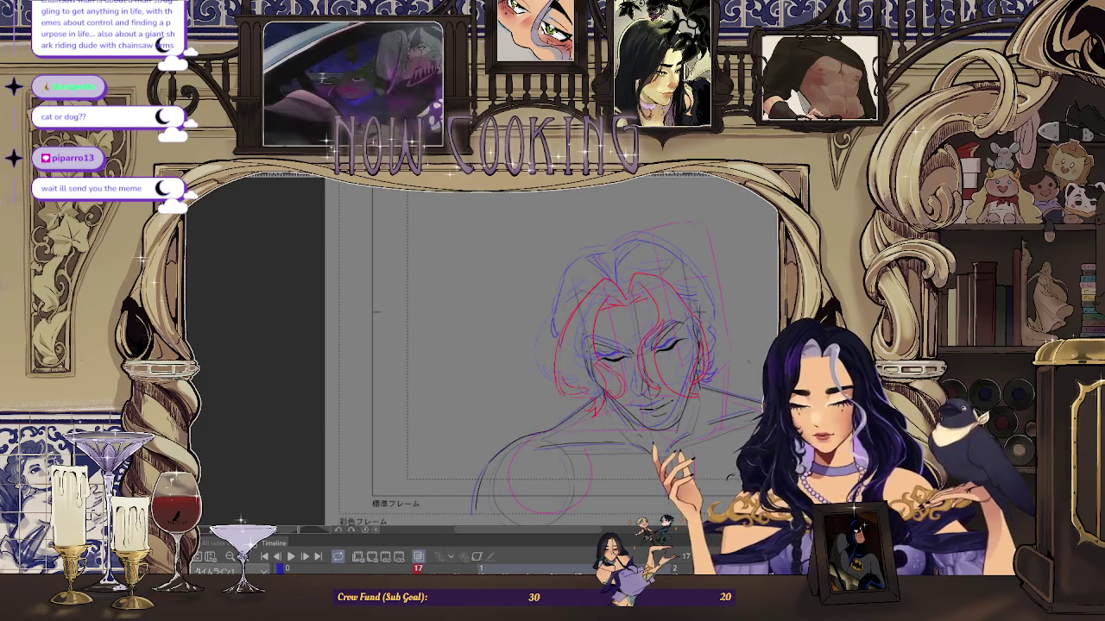
pyautogui.press('space')
pyautogui.press('space')
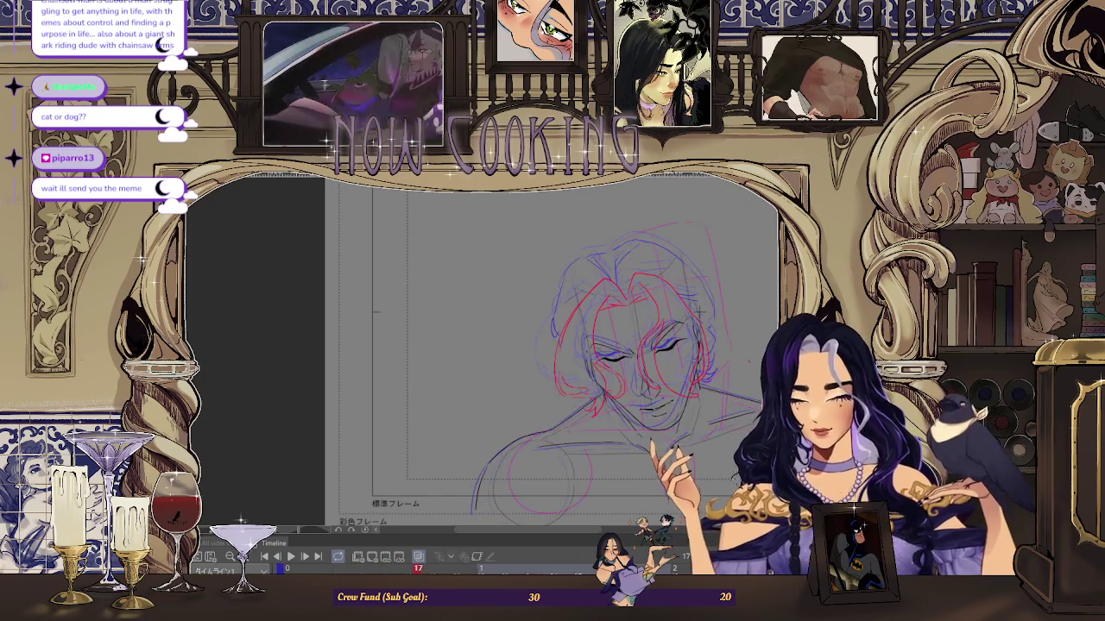
pyautogui.press('space')
pyautogui.press('space')
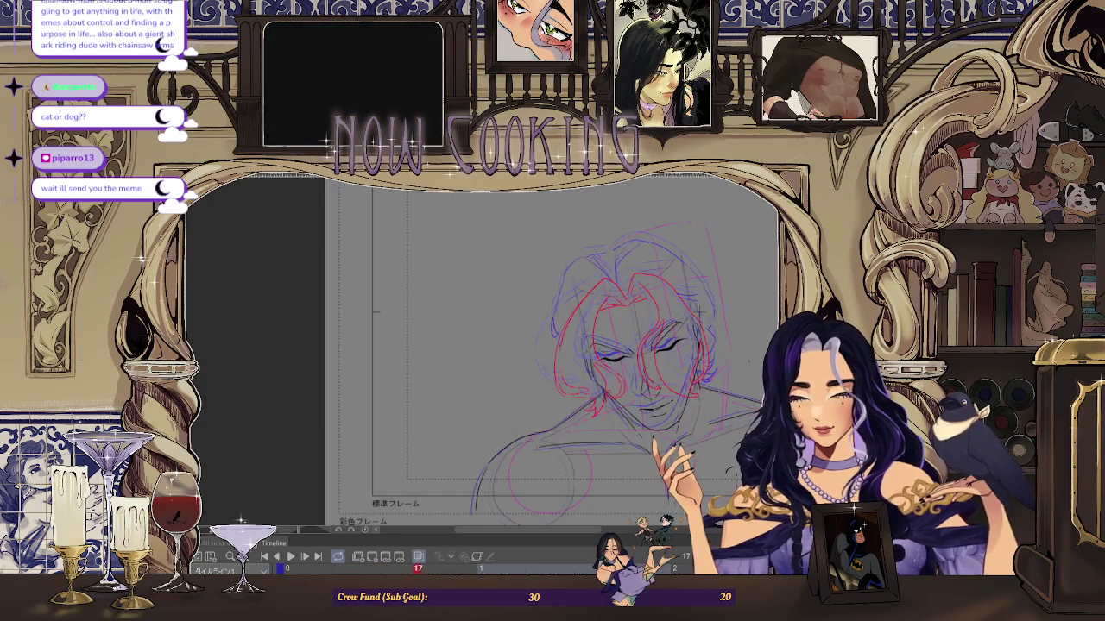
pyautogui.click(291, 556)
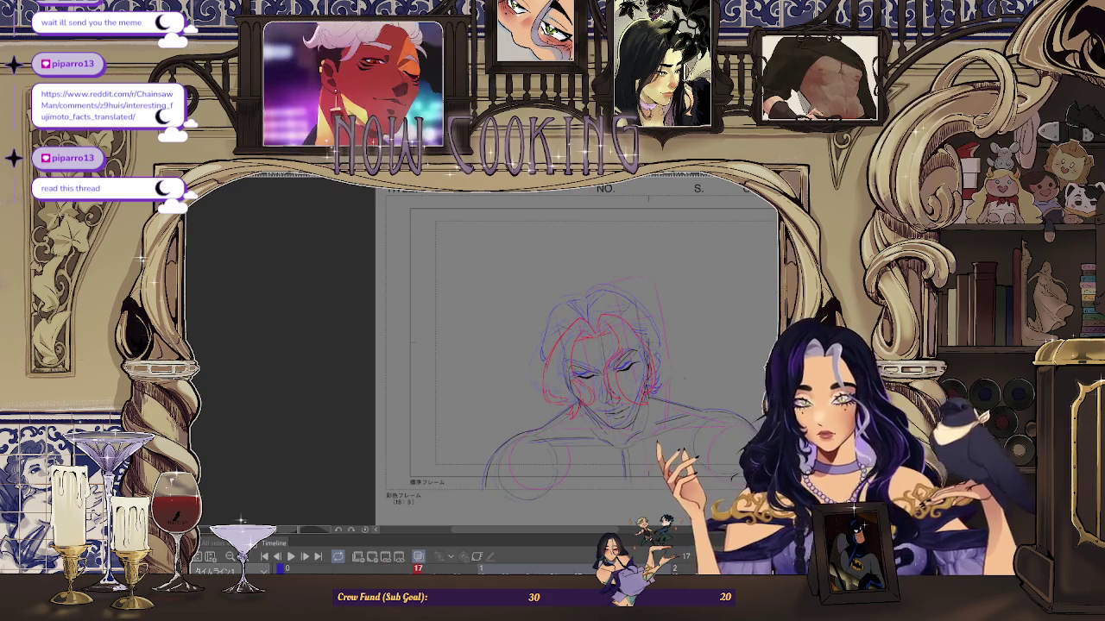
pyautogui.scroll(2, 561, 345)
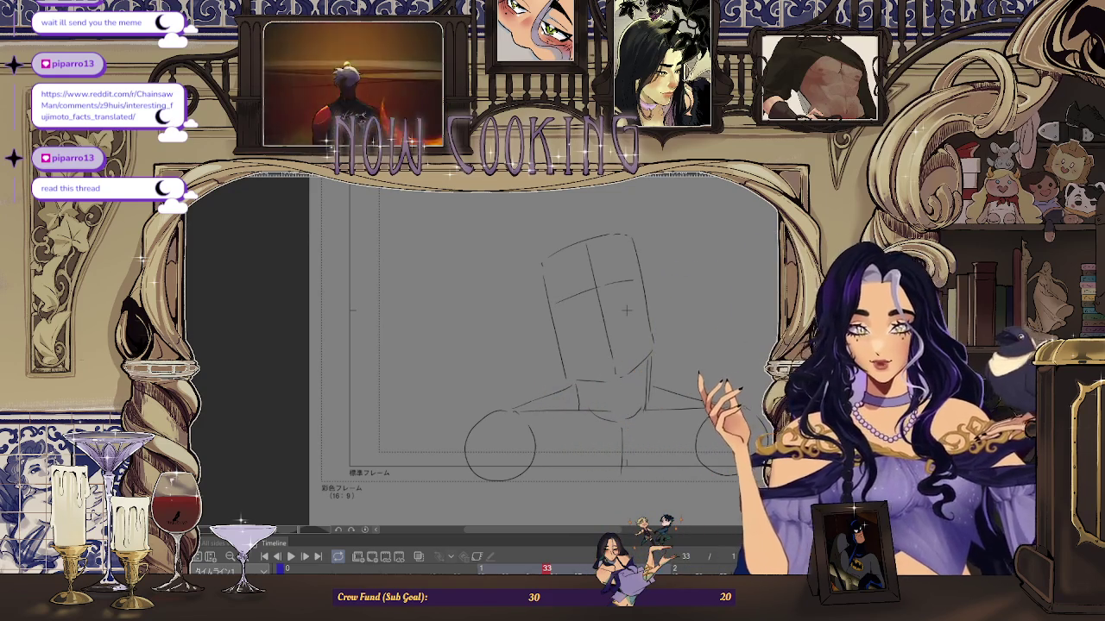
# Step: Switch with Alt+Tab to the browser showing the 'Interesting Fujimoto facts translated' thread
pyautogui.hotkey('alt', 'Tab')
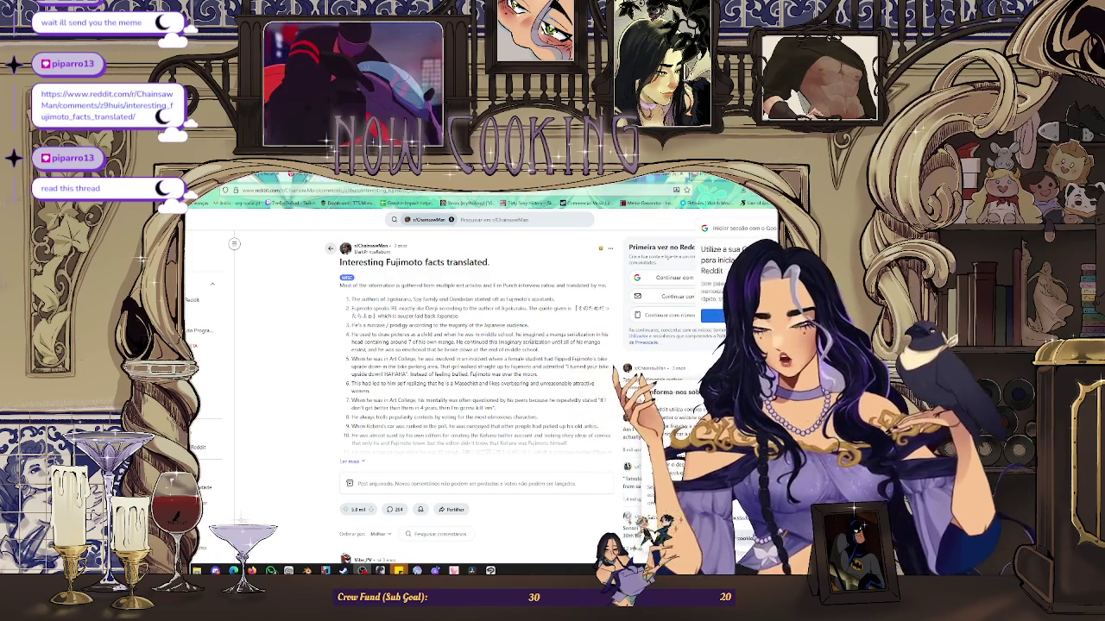
pyautogui.scroll(-2, 474, 363)
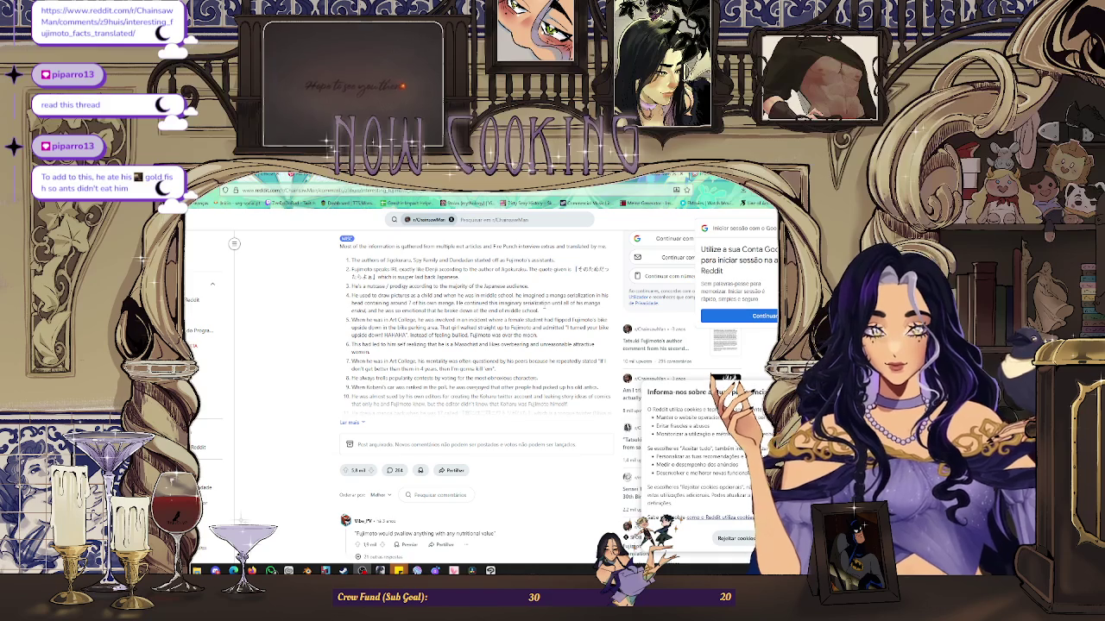
pyautogui.scroll(-1, 475, 388)
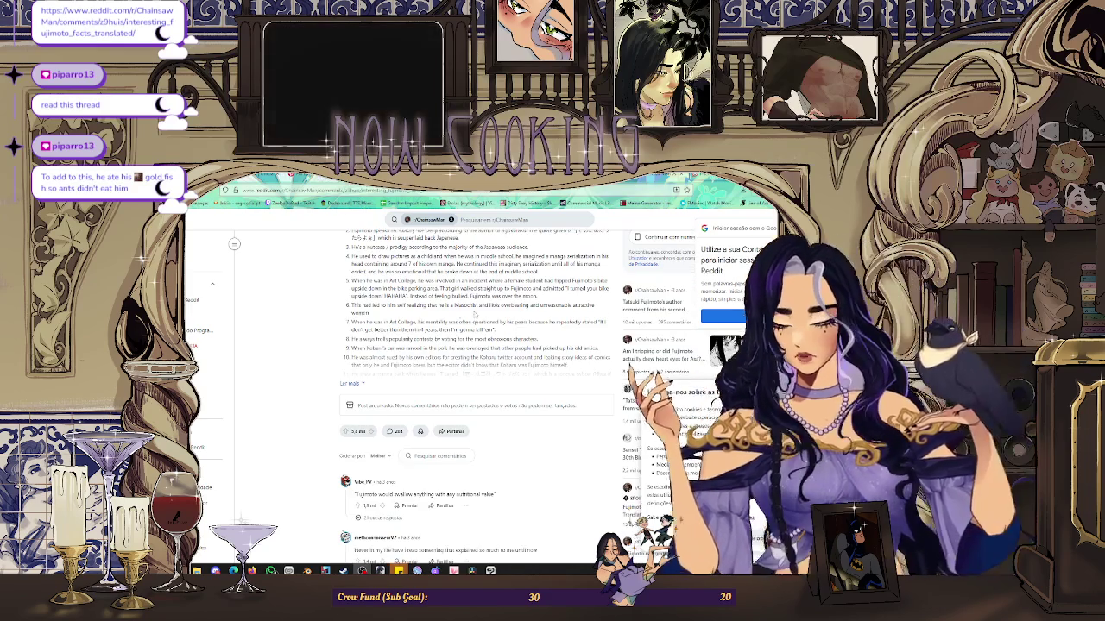
pyautogui.scroll(1, 475, 345)
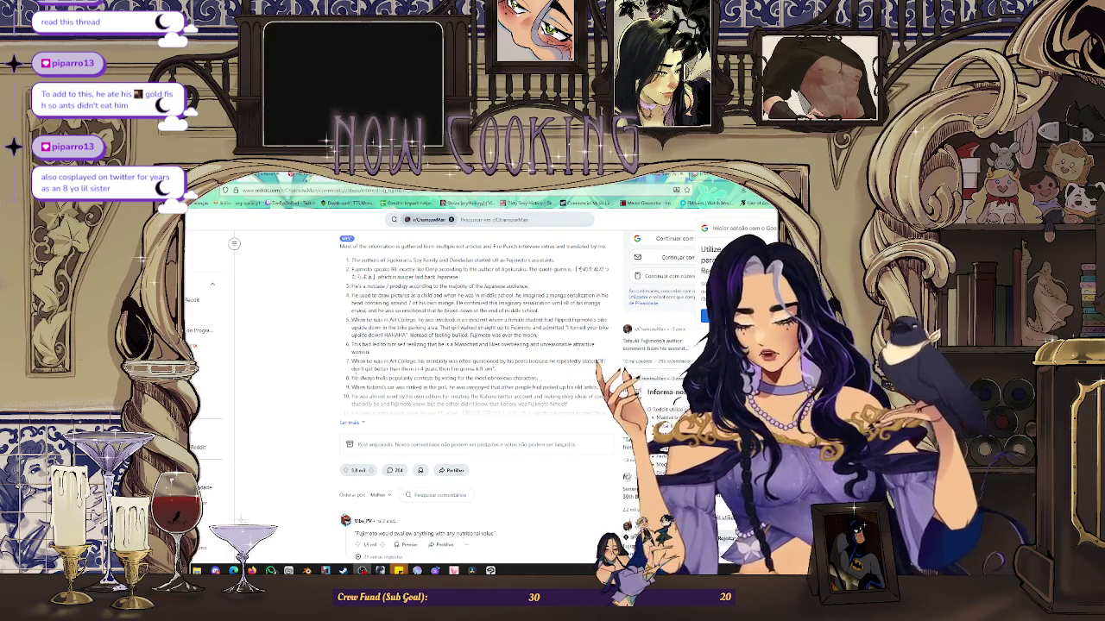
pyautogui.scroll(-1, 429, 364)
# Step: Expand the post with 'Ler mais' and scroll down through its numbered facts
pyautogui.click(350, 383)
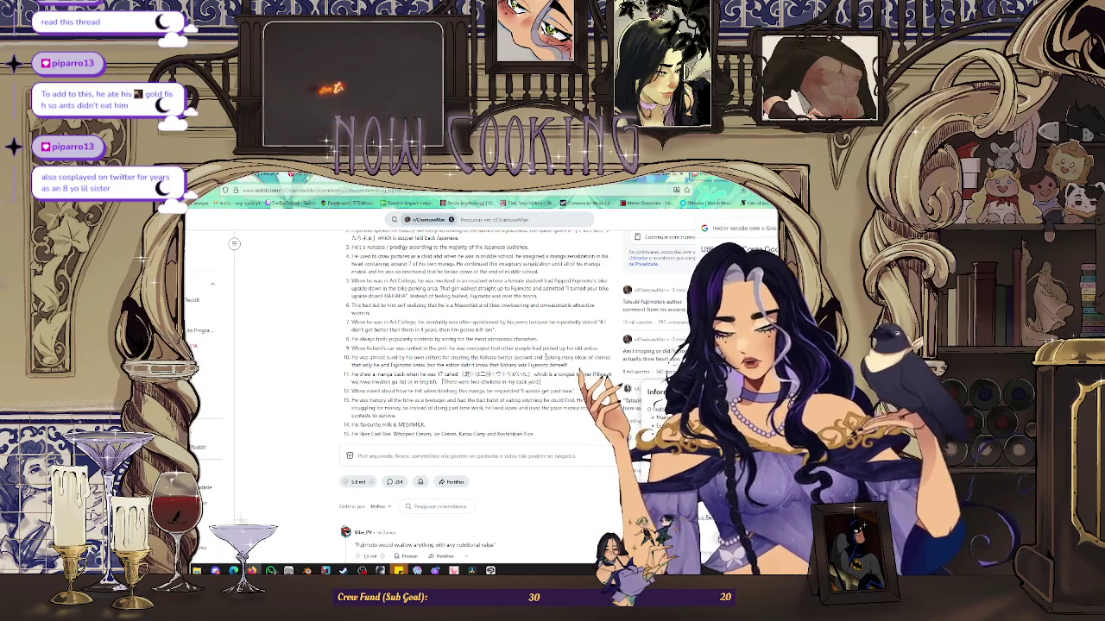
pyautogui.scroll(-1, 476, 387)
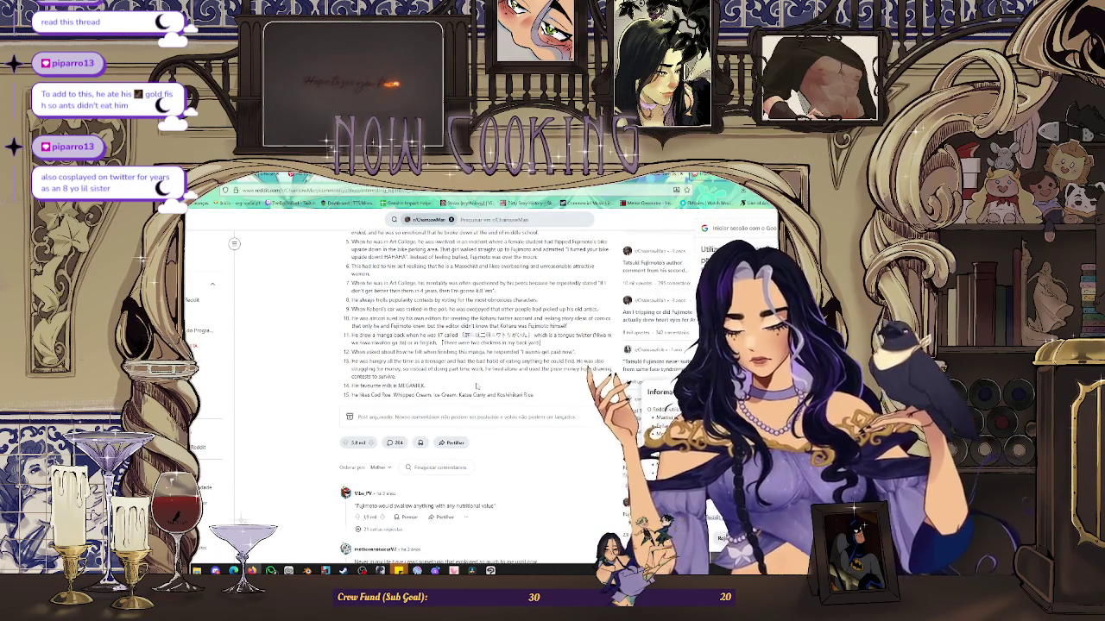
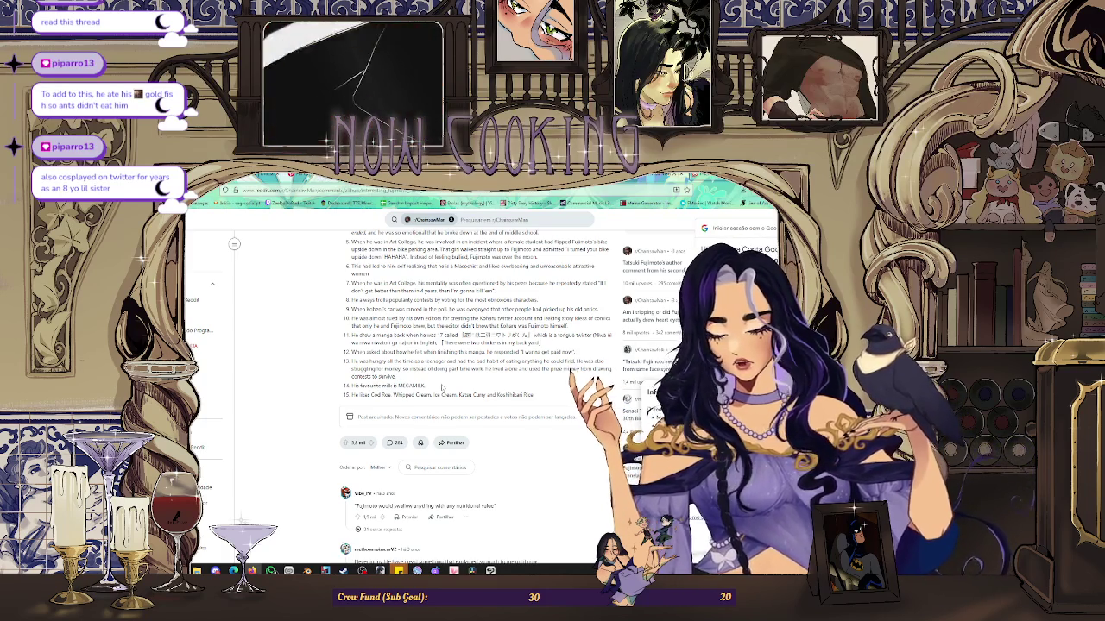
# Step: Scroll back up to the 'Interesting Fujimoto facts translated.' post title, then return to the sketch
pyautogui.scroll(-1, 474, 346)
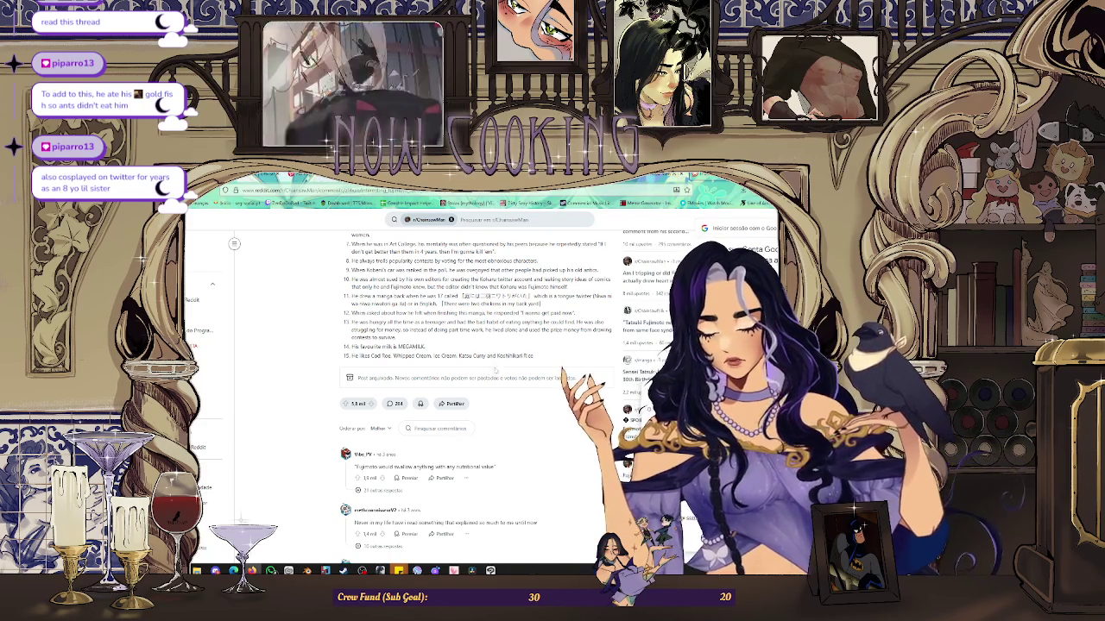
pyautogui.scroll(2, 475, 389)
pyautogui.scroll(2, 475, 389)
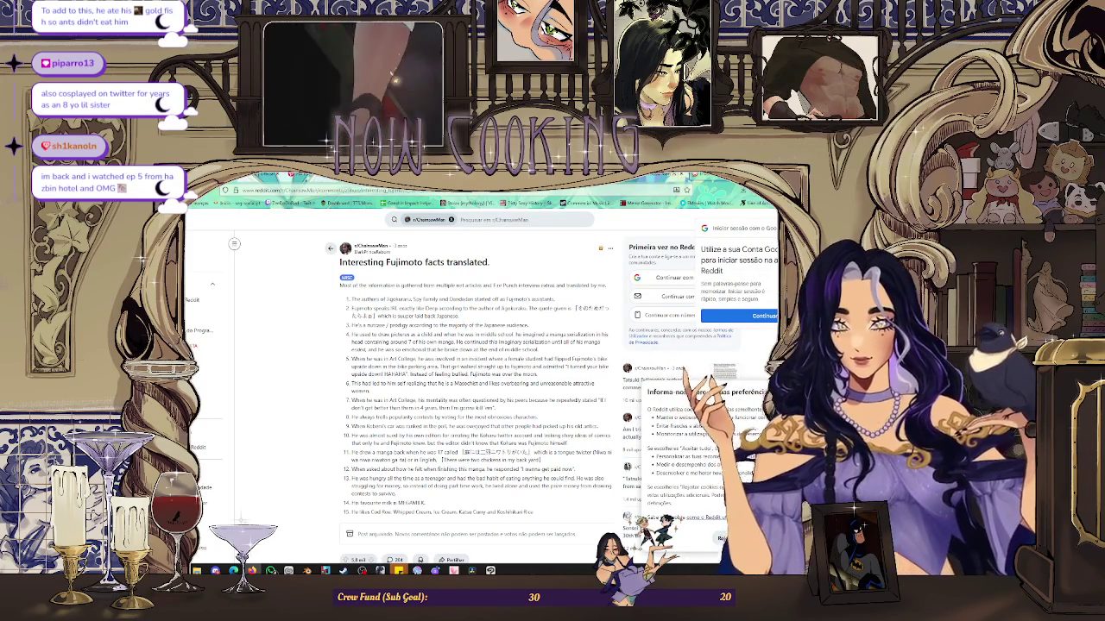
pyautogui.hotkey('alt', 'Tab')
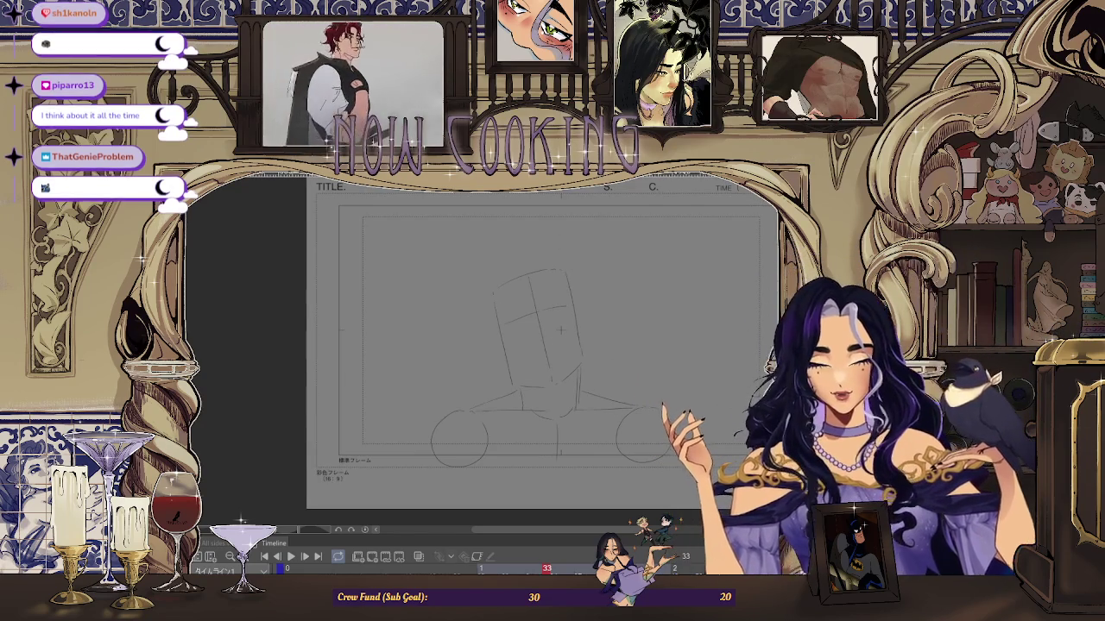
# Step: Bring the head-and-shoulders sketch and timeline into view in Clip Studio Paint
pyautogui.scroll(1, 559, 330)
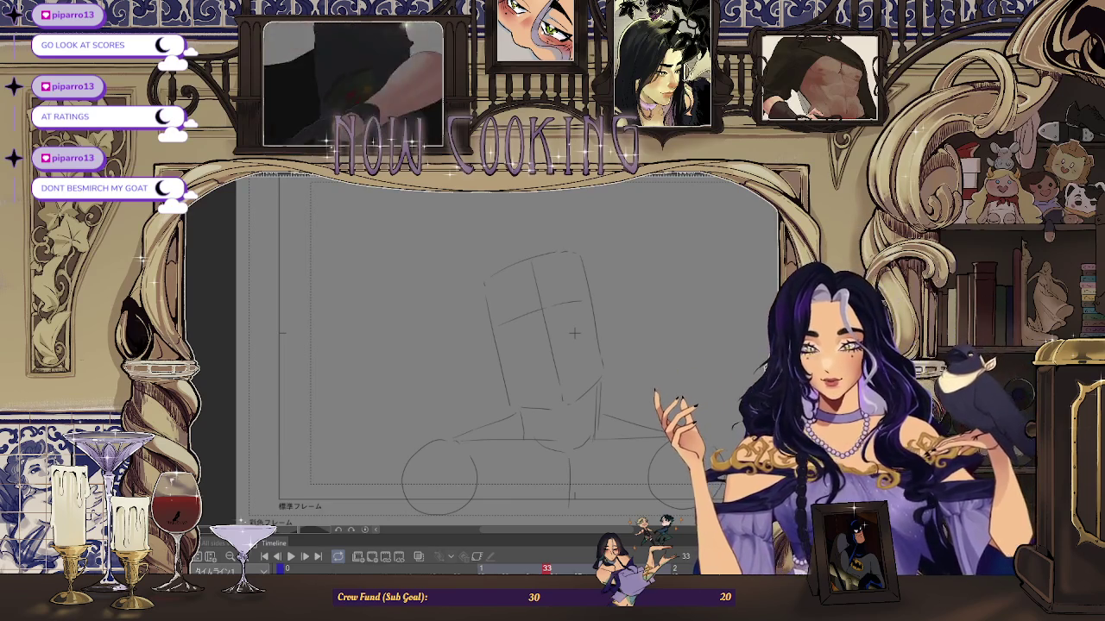
pyautogui.press('Left')
pyautogui.press('Right')
pyautogui.press('Left')
pyautogui.press('Right')
pyautogui.press('Right')
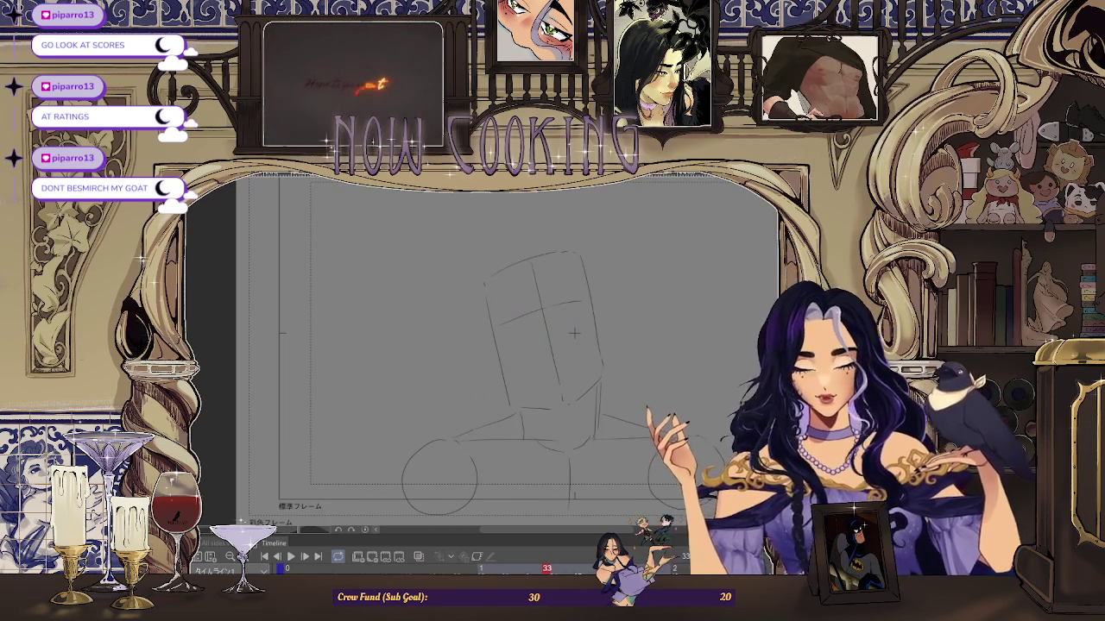
pyautogui.scroll(1, 573, 332)
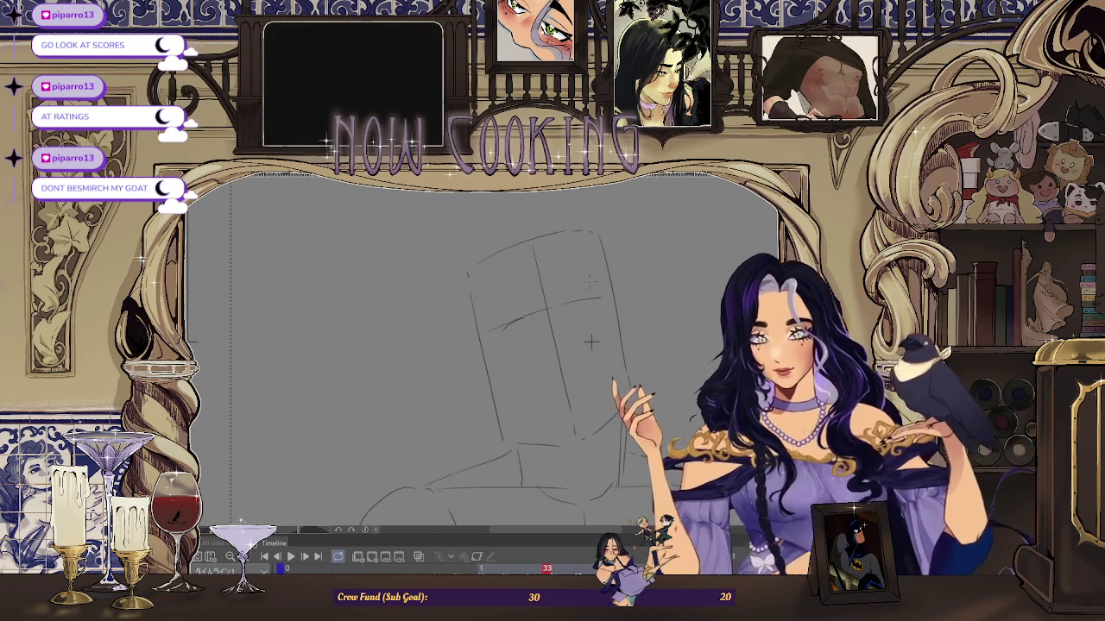
# Step: Add a short pencil stroke down the lower face as a mouth line
pyautogui.moveTo(554, 320); pyautogui.dragTo(561, 361)
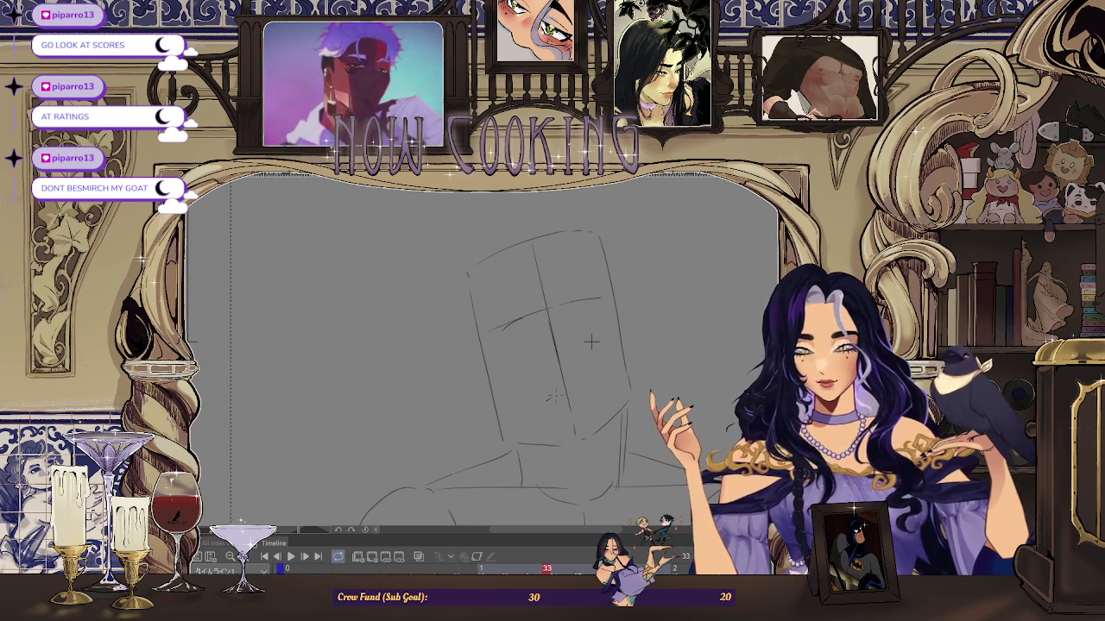
pyautogui.scroll(1, 591, 342)
pyautogui.scroll(1, 596, 333)
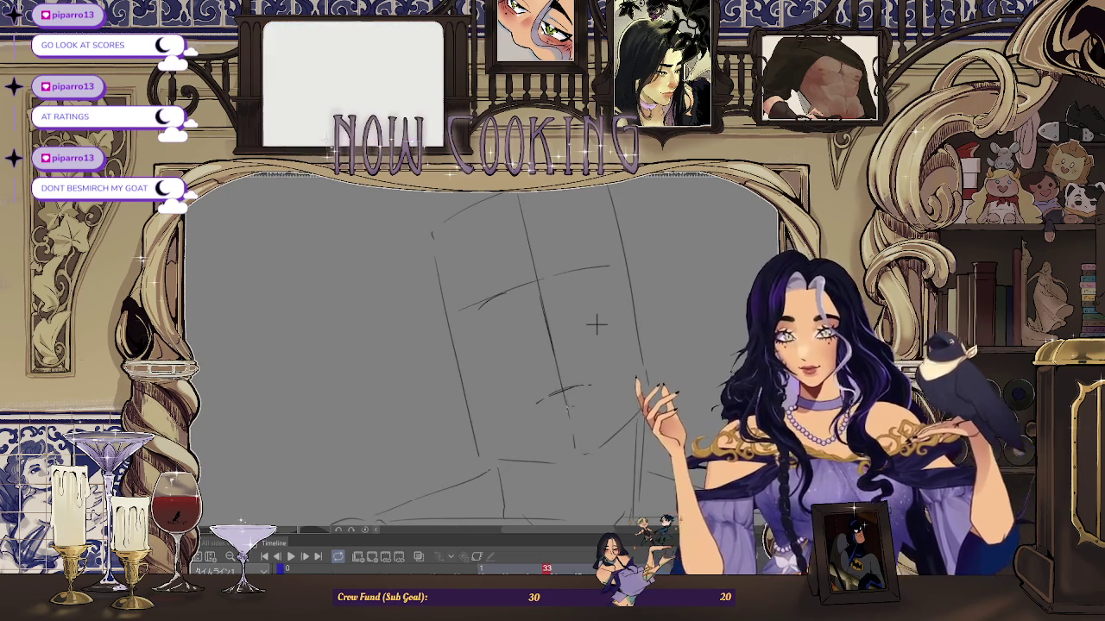
pyautogui.scroll(1, 596, 325)
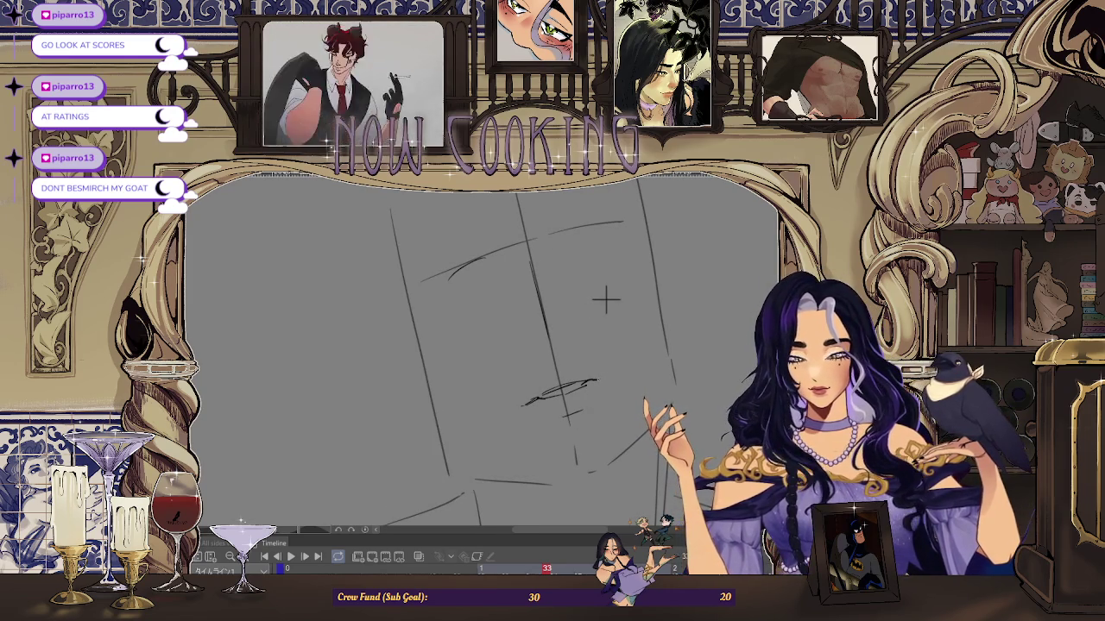
pyautogui.scroll(-2, 605, 337)
# Step: Flip the canvas horizontally to check proportions, then zoom out to the whole frame and back in
pyautogui.press('h')
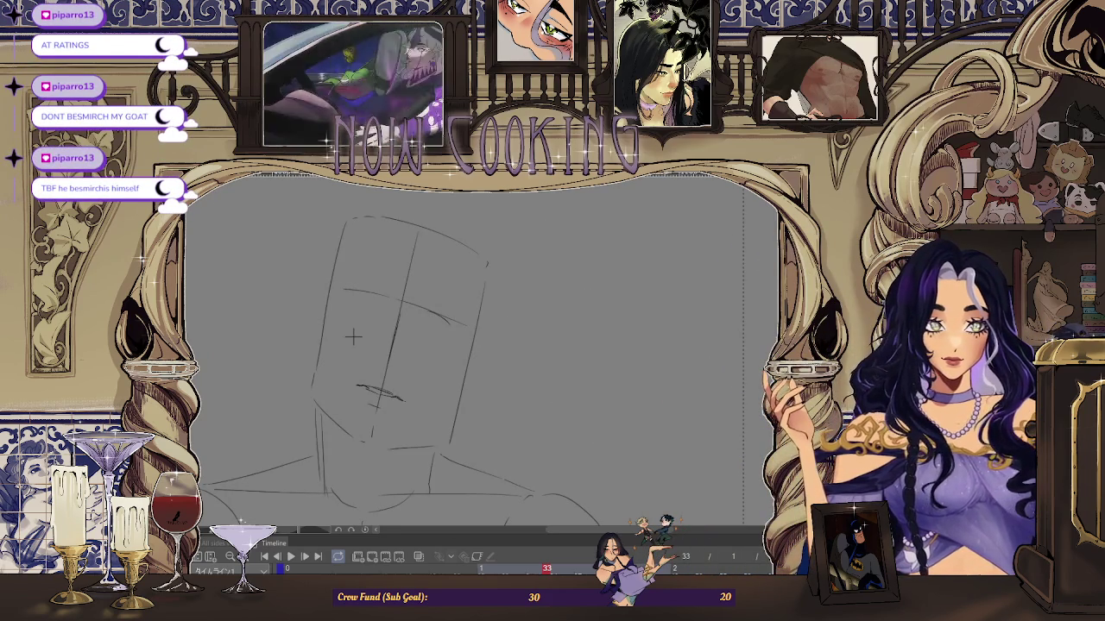
pyautogui.hotkey('ctrl', '-')
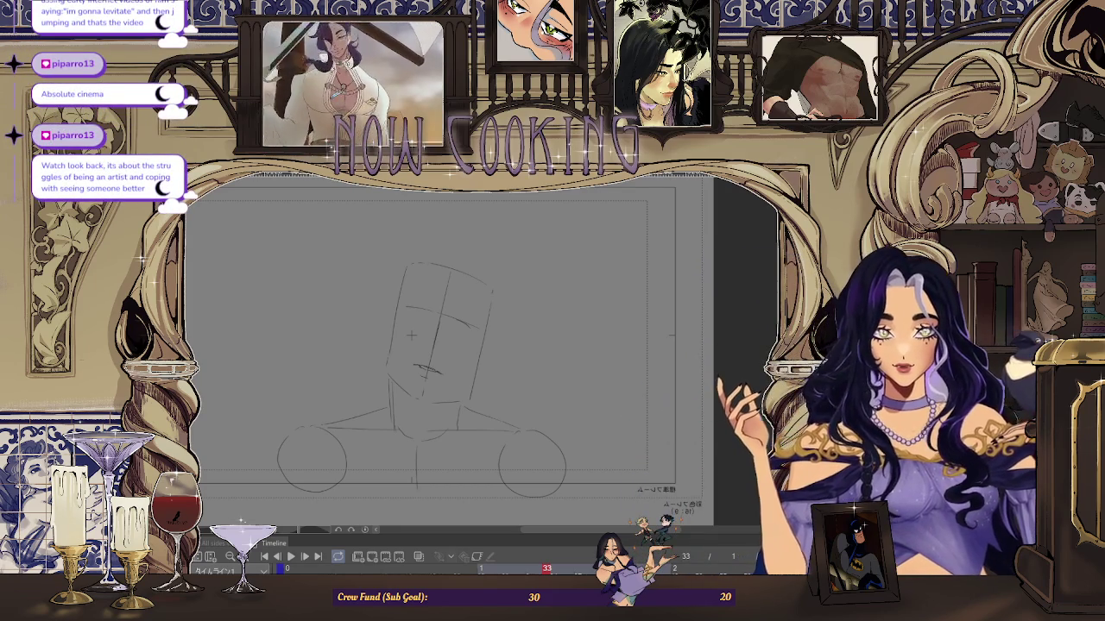
pyautogui.hotkey('ctrl', '-')
pyautogui.hotkey('ctrl', '+')
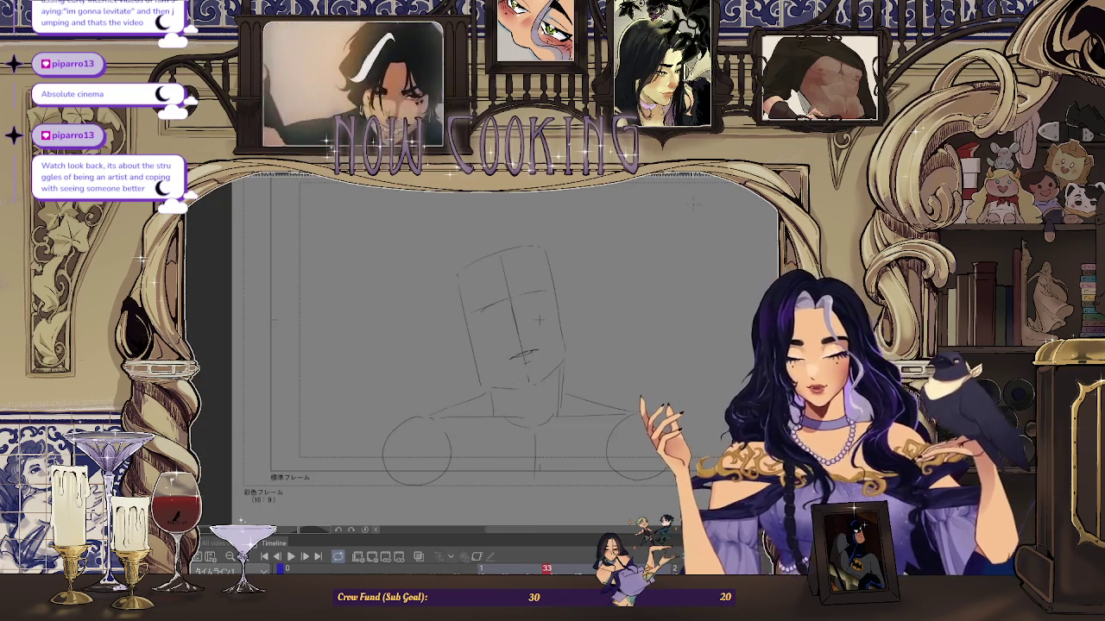
pyautogui.hotkey('ctrl', '+')
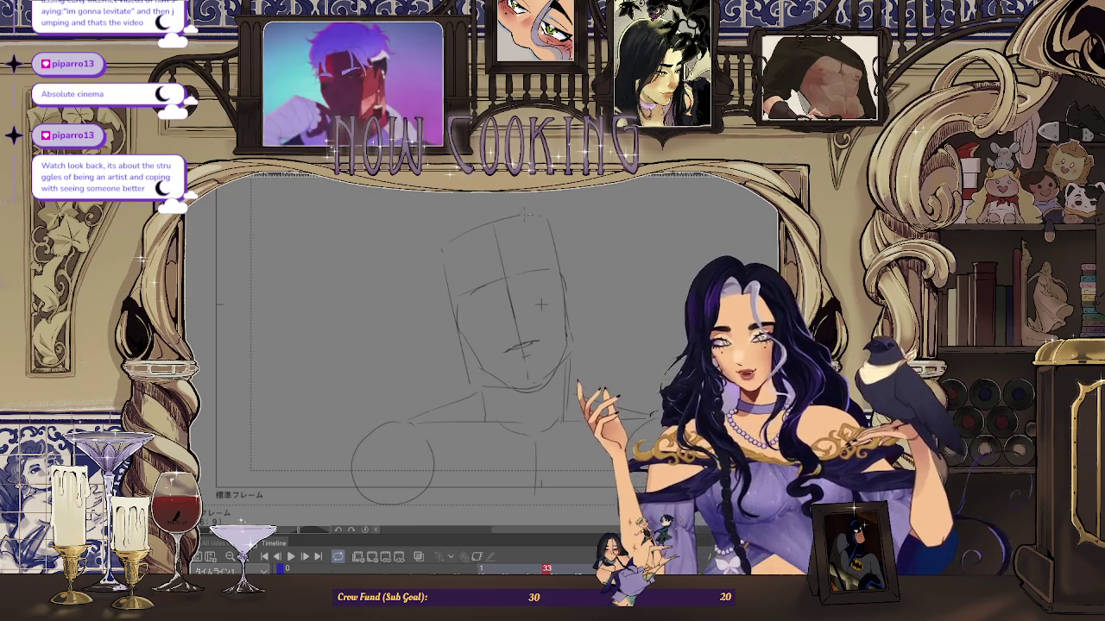
pyautogui.scroll(1, 542, 304)
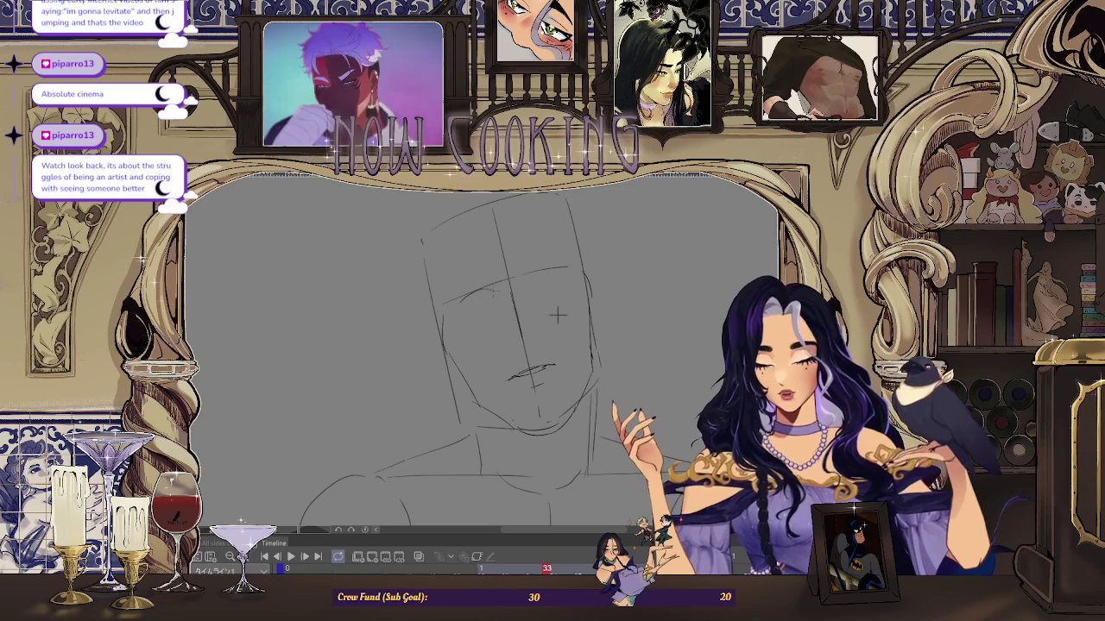
# Step: Darken the stroke near the left eye while zooming in on the face
pyautogui.moveTo(480, 299); pyautogui.dragTo(493, 297)
pyautogui.scroll(1, 559, 319)
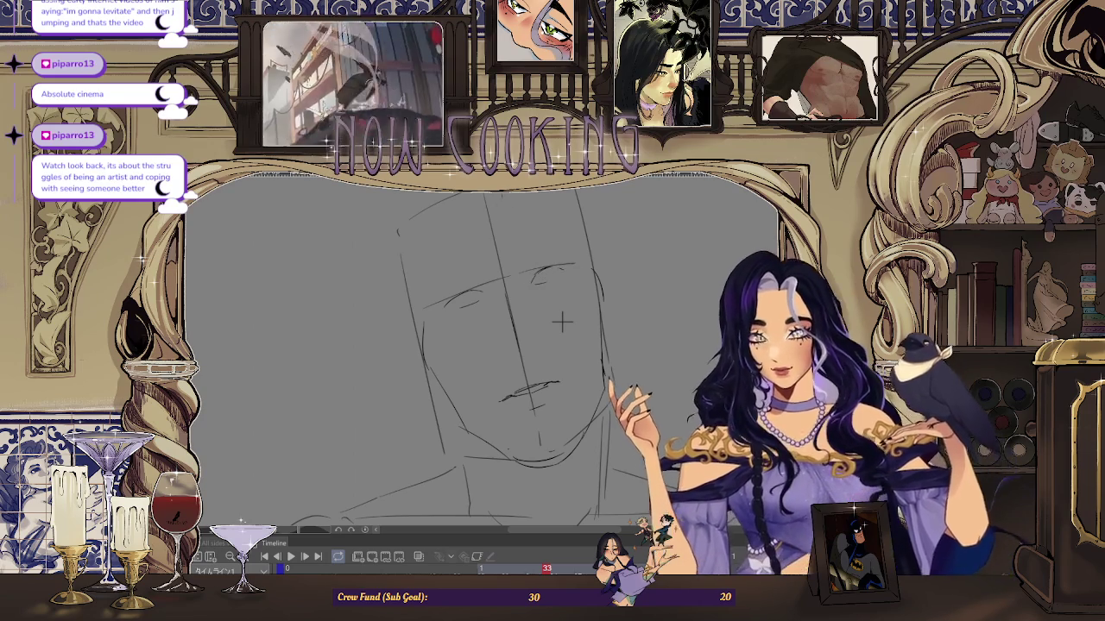
pyautogui.scroll(1, 570, 328)
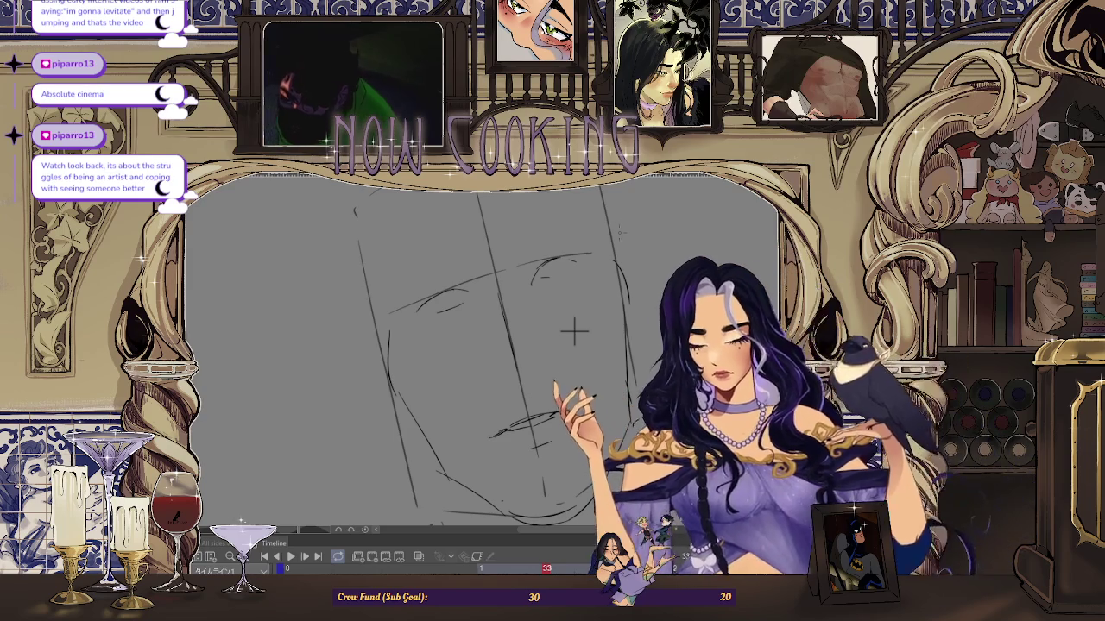
pyautogui.scroll(2, 604, 337)
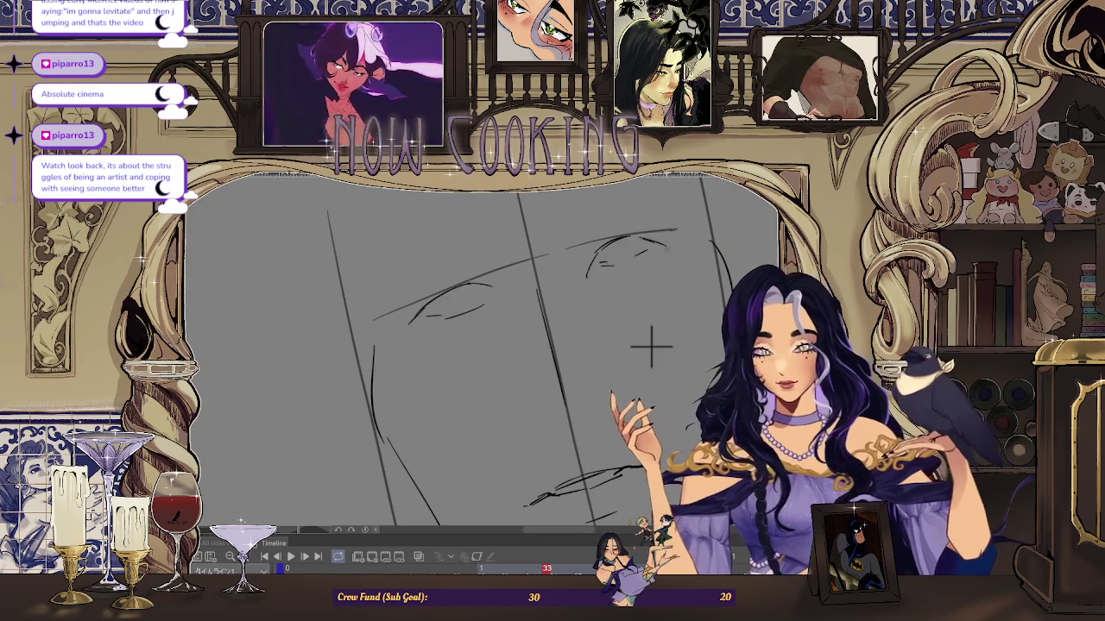
pyautogui.scroll(-2, 658, 252)
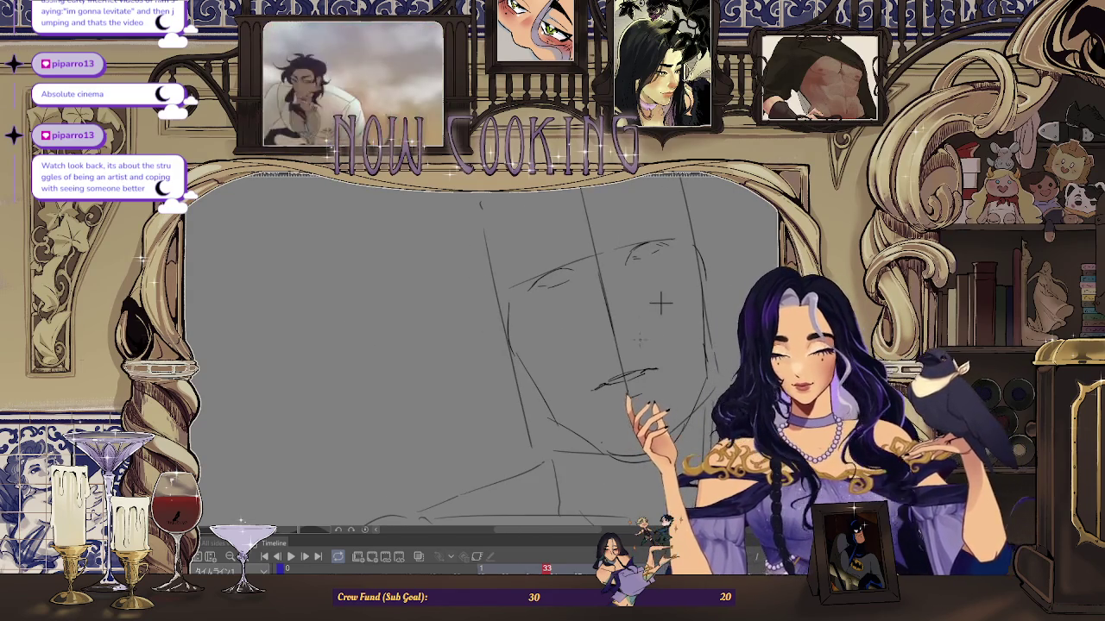
pyautogui.scroll(2, 662, 302)
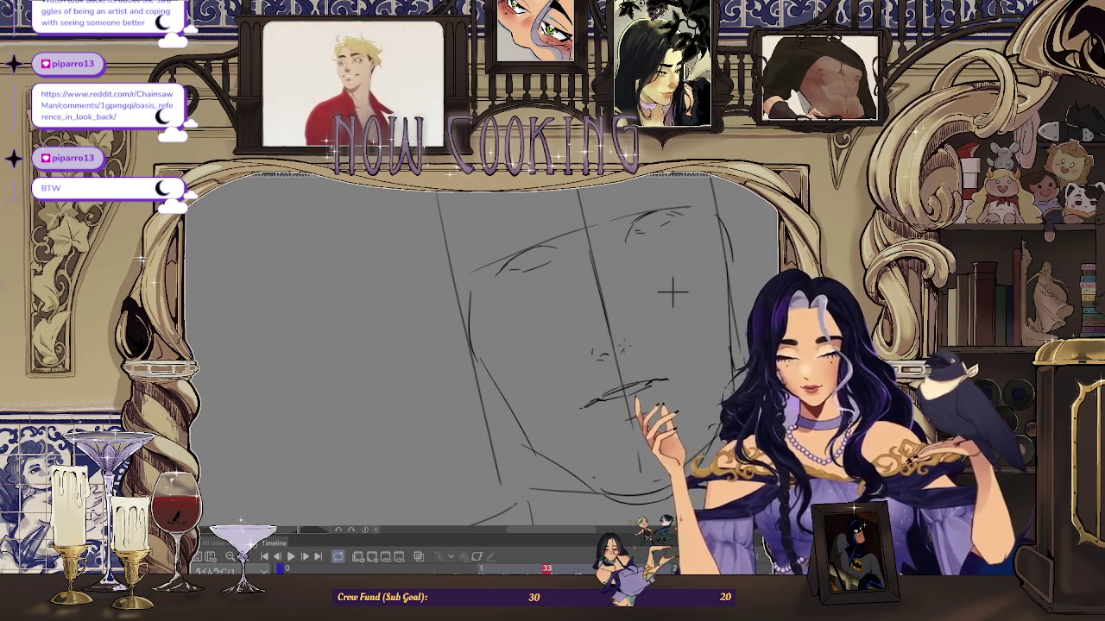
pyautogui.scroll(-2, 672, 294)
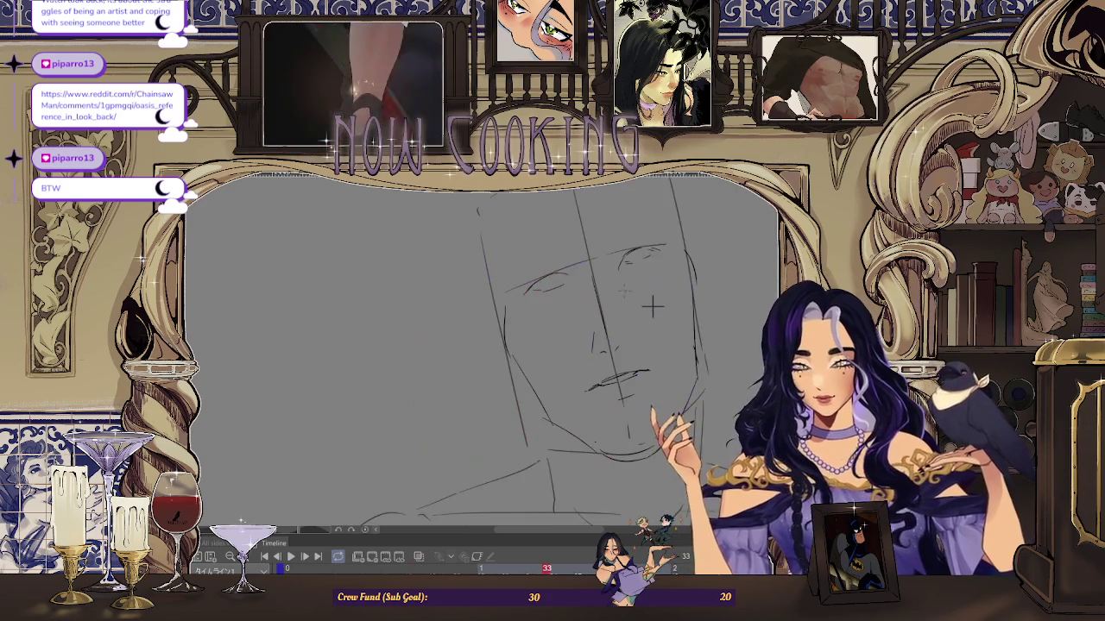
pyautogui.scroll(-2, 652, 306)
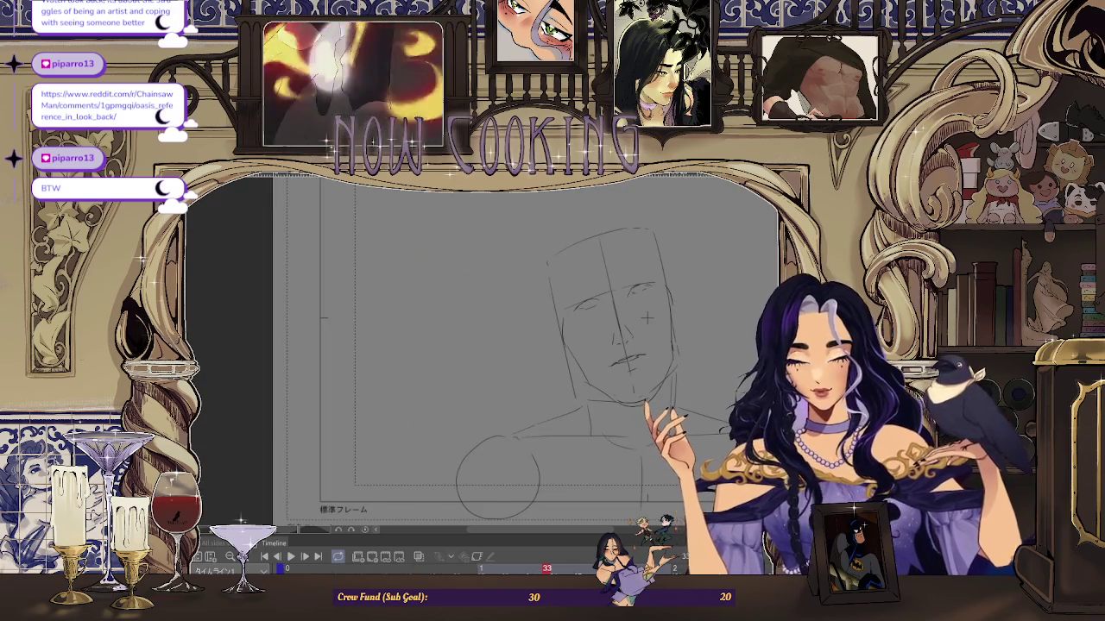
# Step: Reset the canvas view upright with Ctrl+0 and reframe the sketch
pyautogui.moveTo(561, 310); pyautogui.dragTo(310, 318)
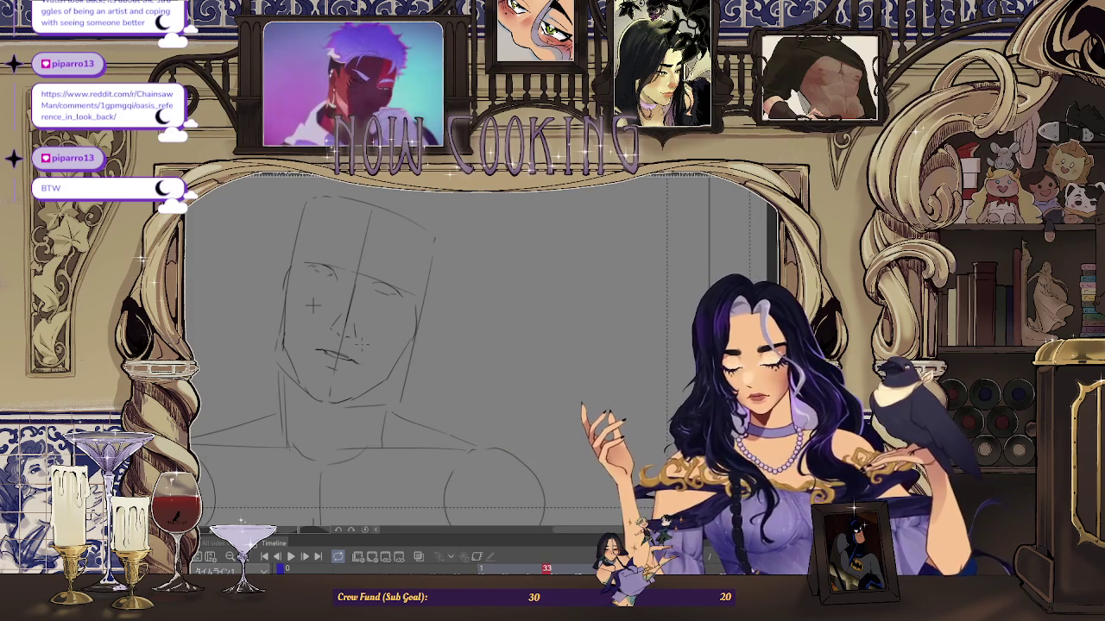
pyautogui.scroll(1, 313, 304)
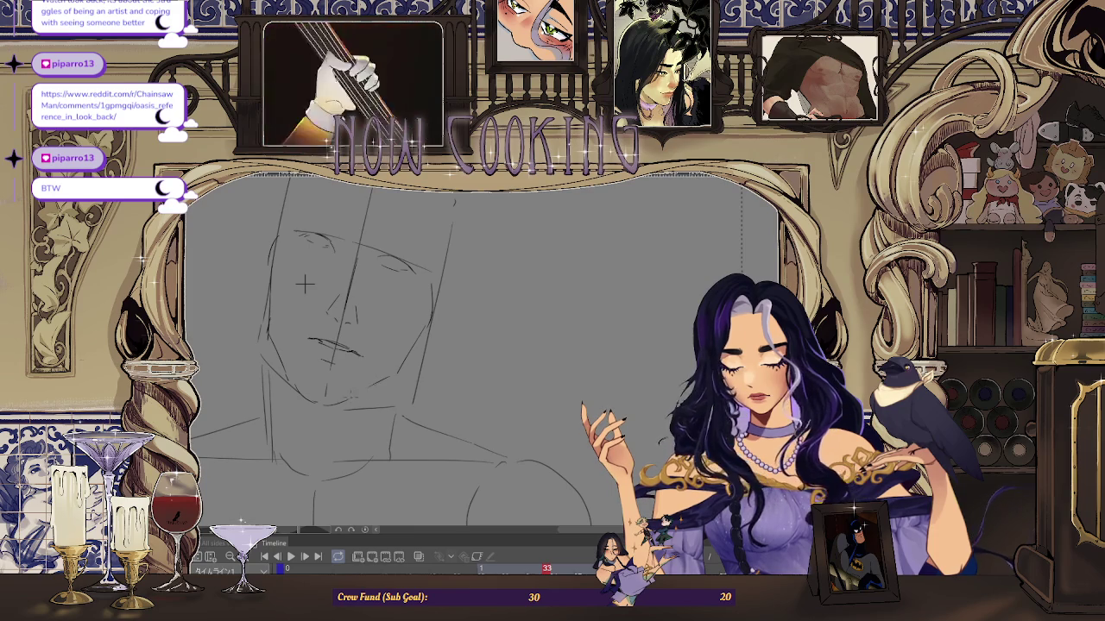
pyautogui.hotkey('ctrl', '0')
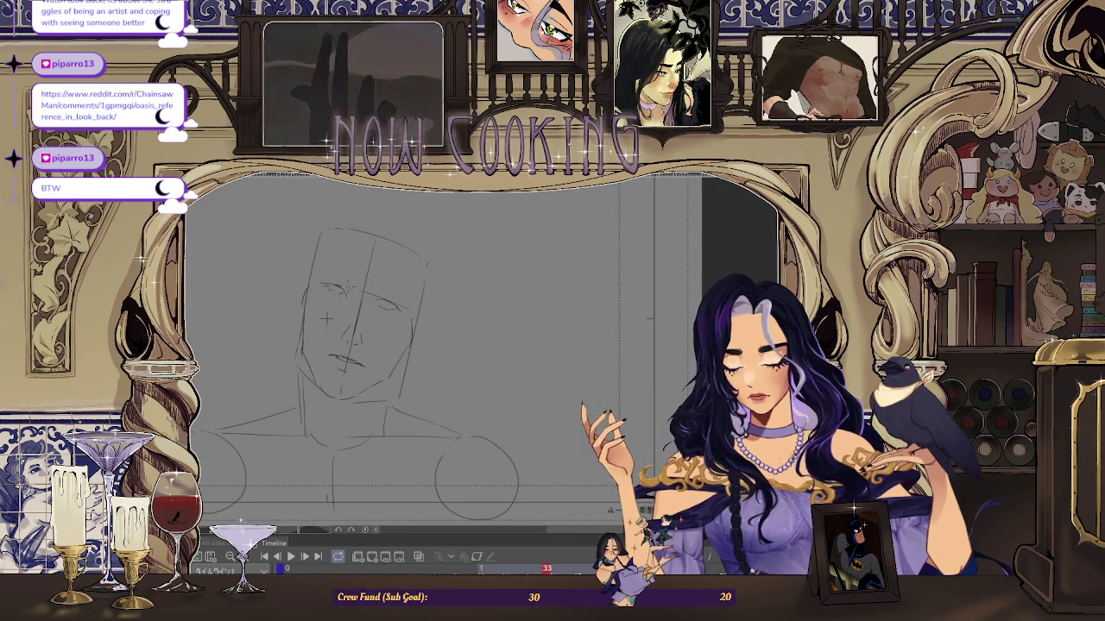
pyautogui.scroll(1, 326, 320)
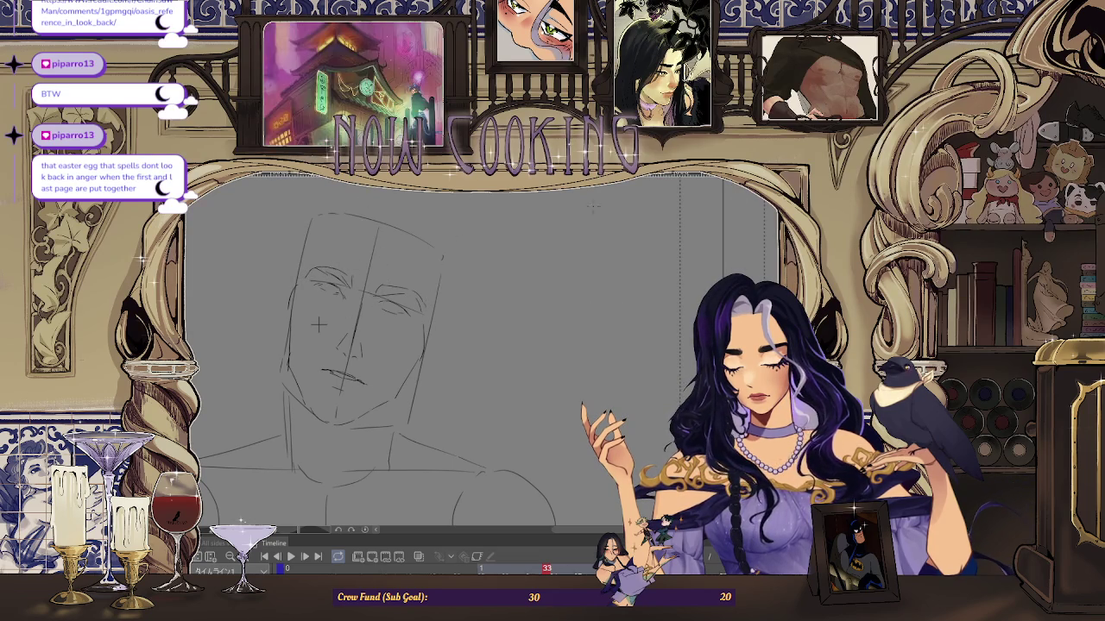
pyautogui.moveTo(318, 324); pyautogui.dragTo(607, 320)
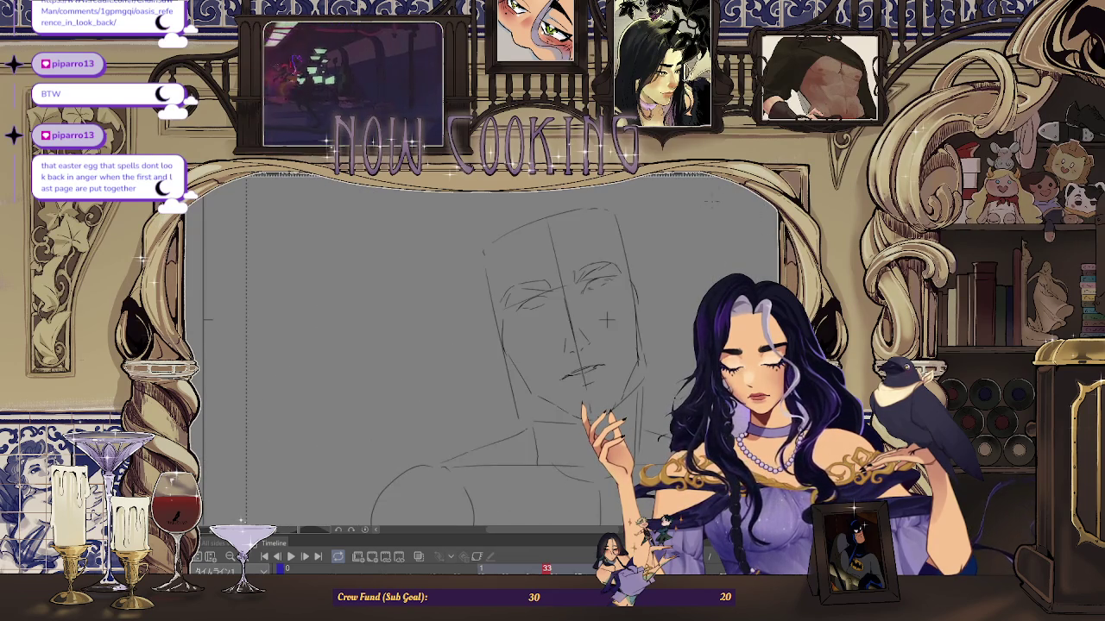
pyautogui.scroll(2, 607, 321)
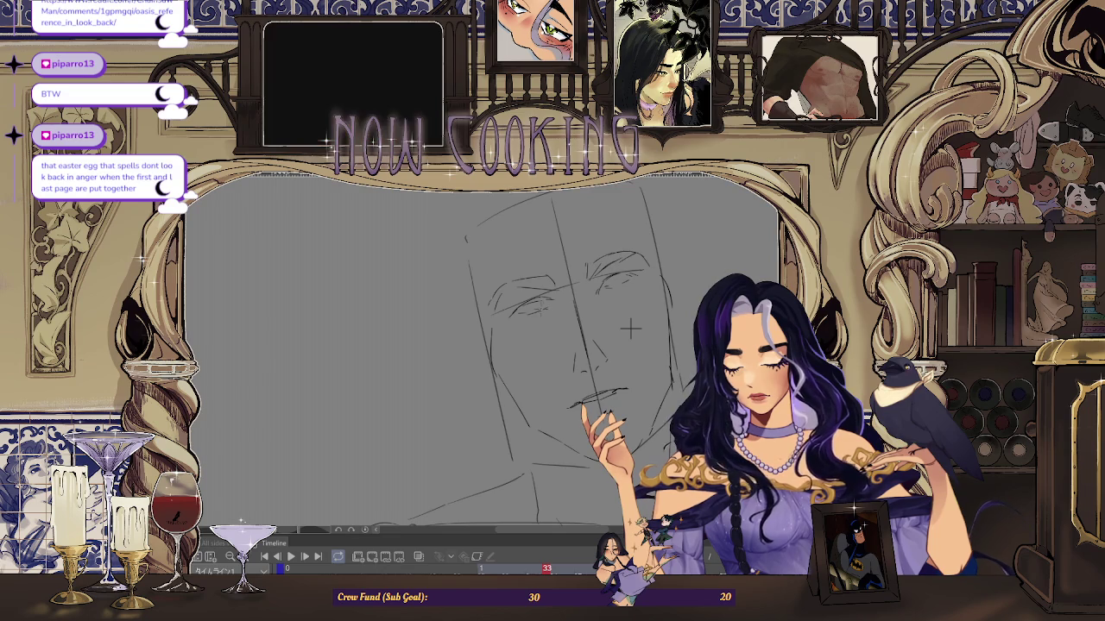
# Step: Zoom in on the eyes to redraw them, then zoom back out to check the face
pyautogui.scroll(1, 631, 329)
pyautogui.scroll(2, 634, 328)
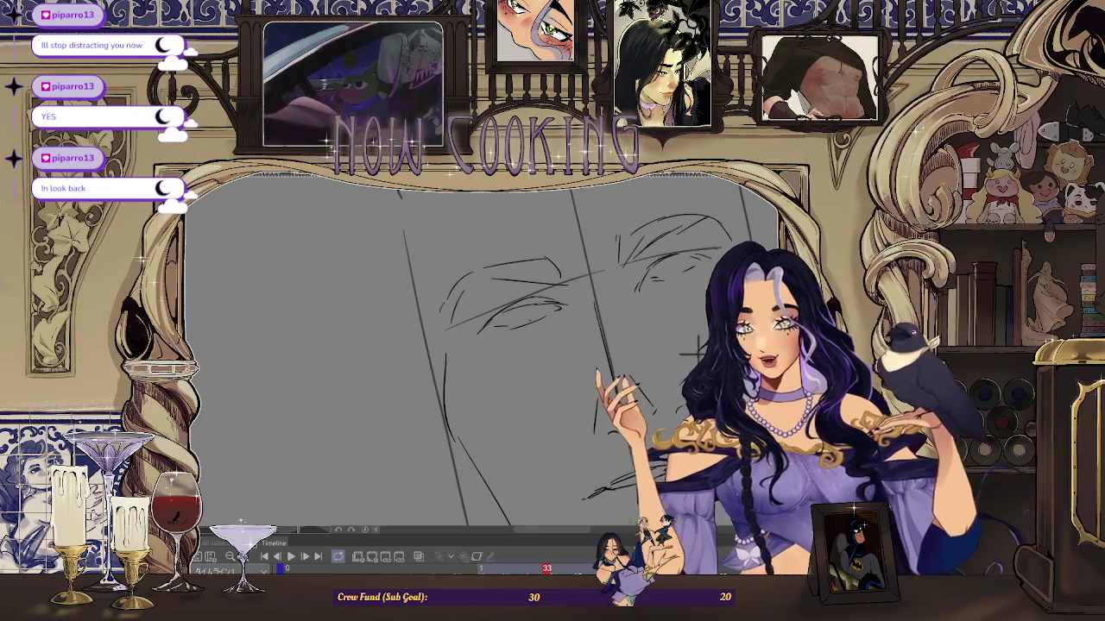
pyautogui.scroll(-2, 700, 352)
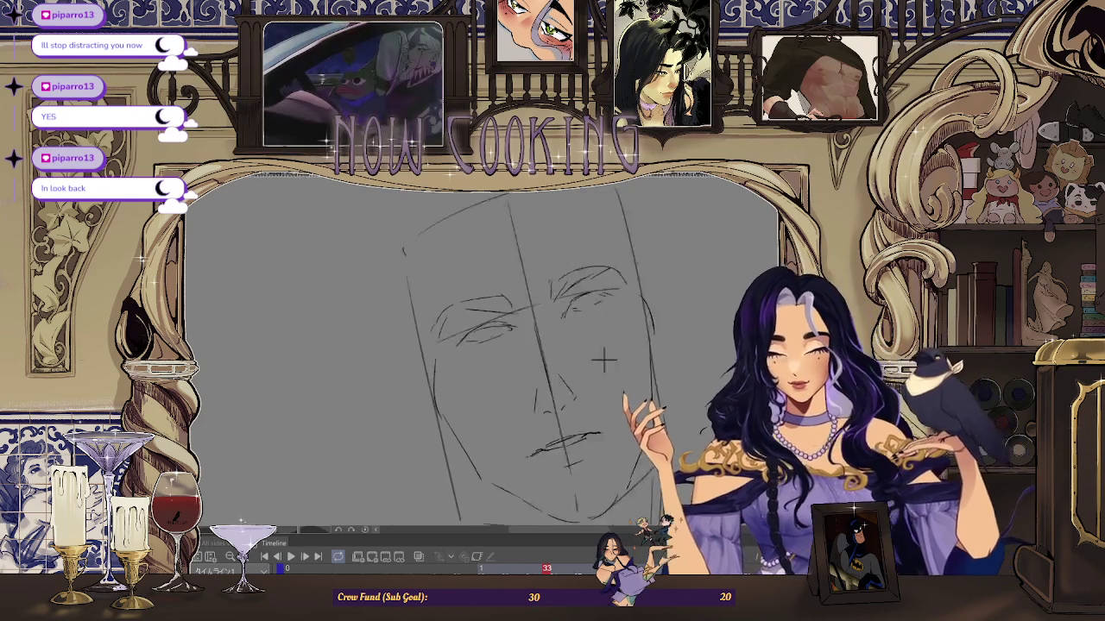
# Step: Zoom in close on the left eye and shift the view to work on its lash lines
pyautogui.scroll(-2, 646, 353)
pyautogui.scroll(2, 562, 366)
pyautogui.scroll(2, 573, 363)
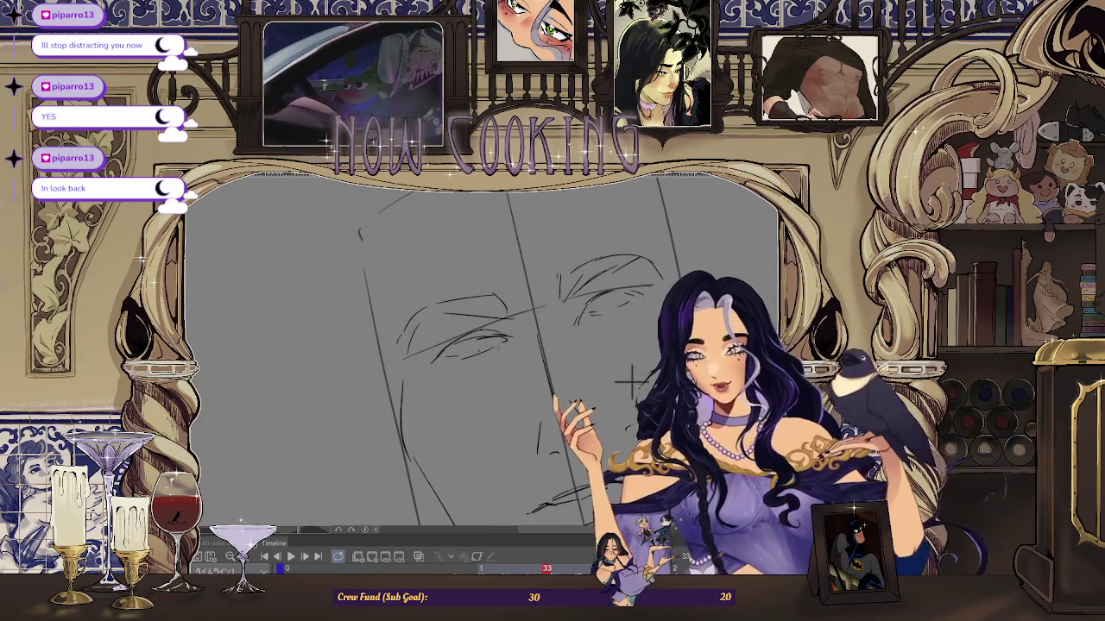
pyautogui.scroll(-2, 638, 369)
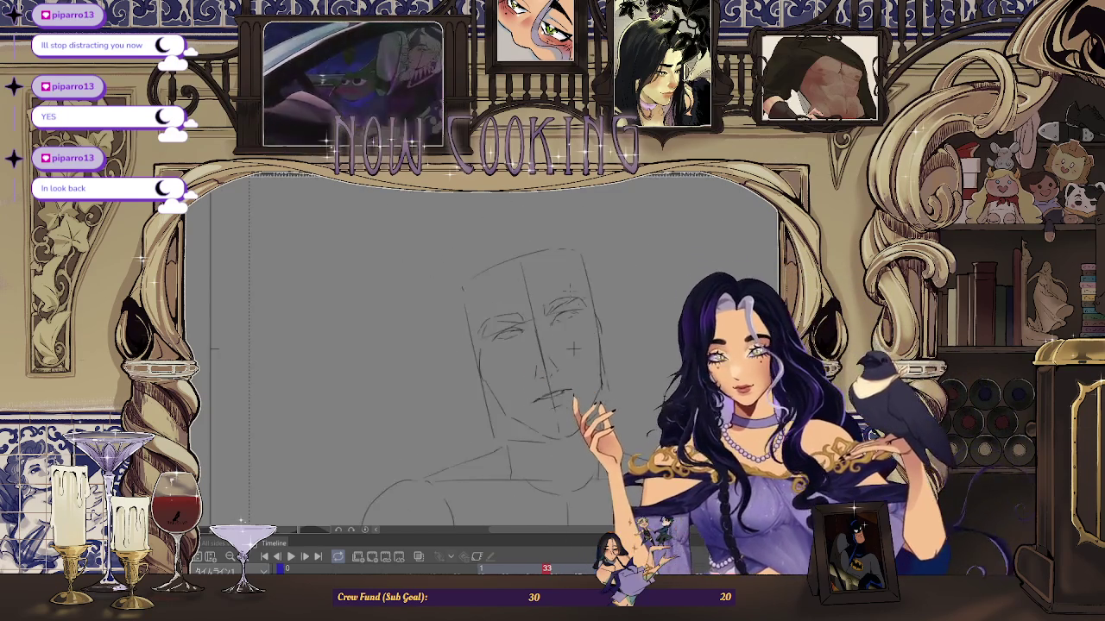
pyautogui.scroll(2, 648, 371)
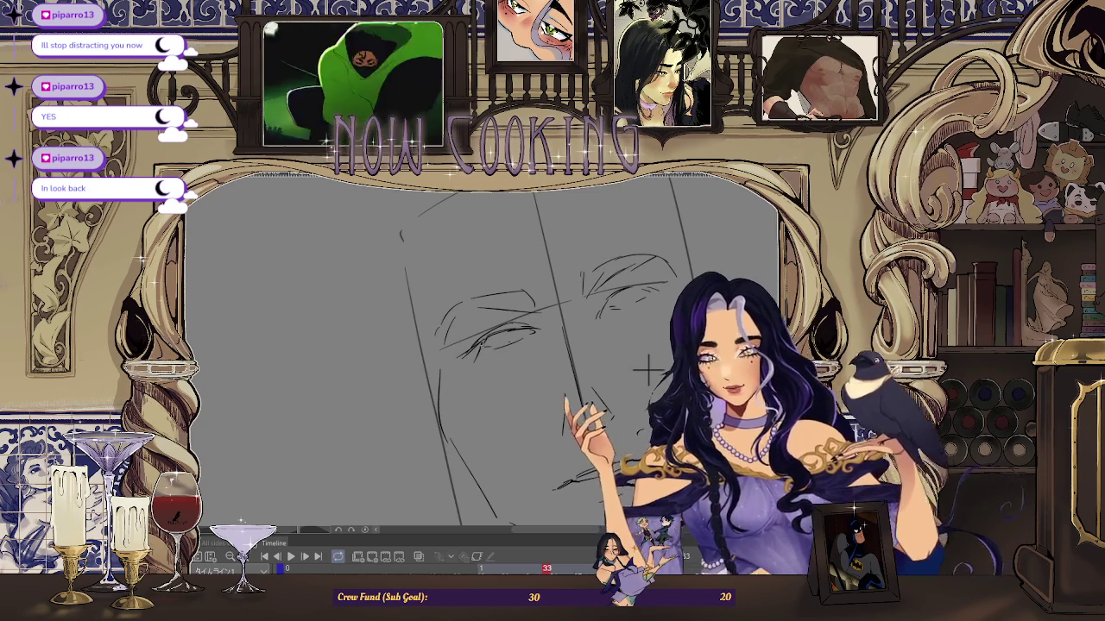
pyautogui.scroll(1, 484, 345)
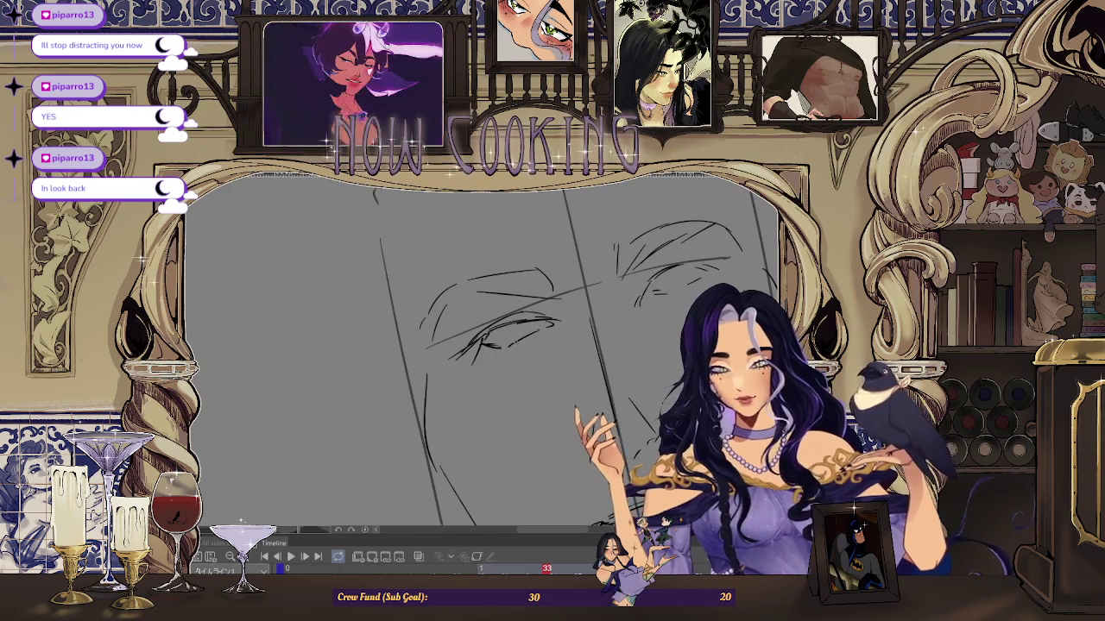
pyautogui.moveTo(696, 374); pyautogui.dragTo(681, 381)
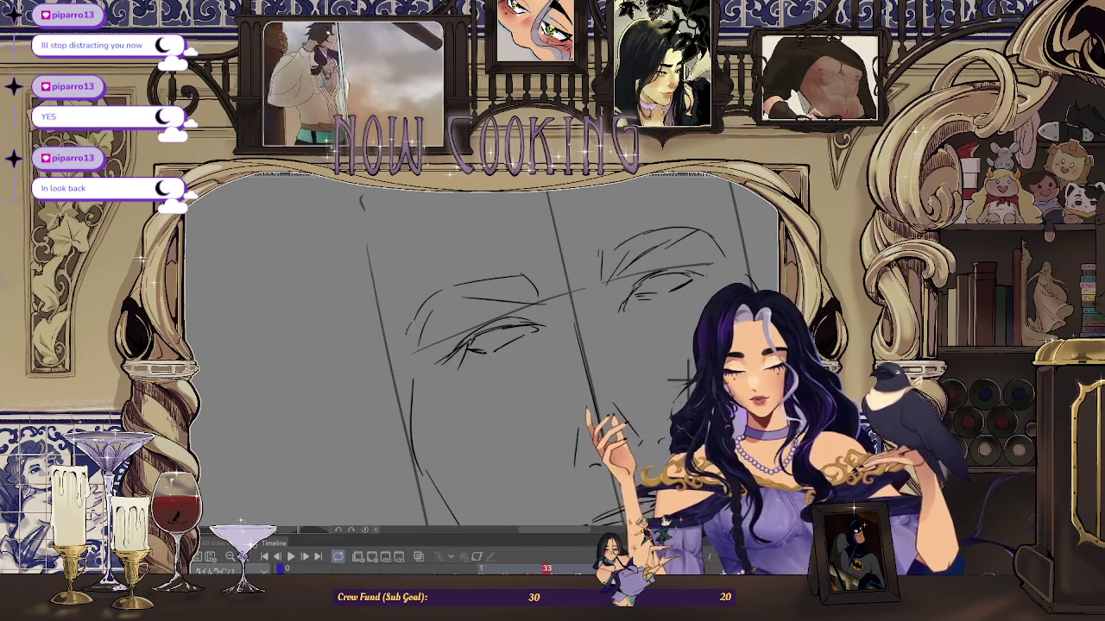
pyautogui.scroll(1, 509, 331)
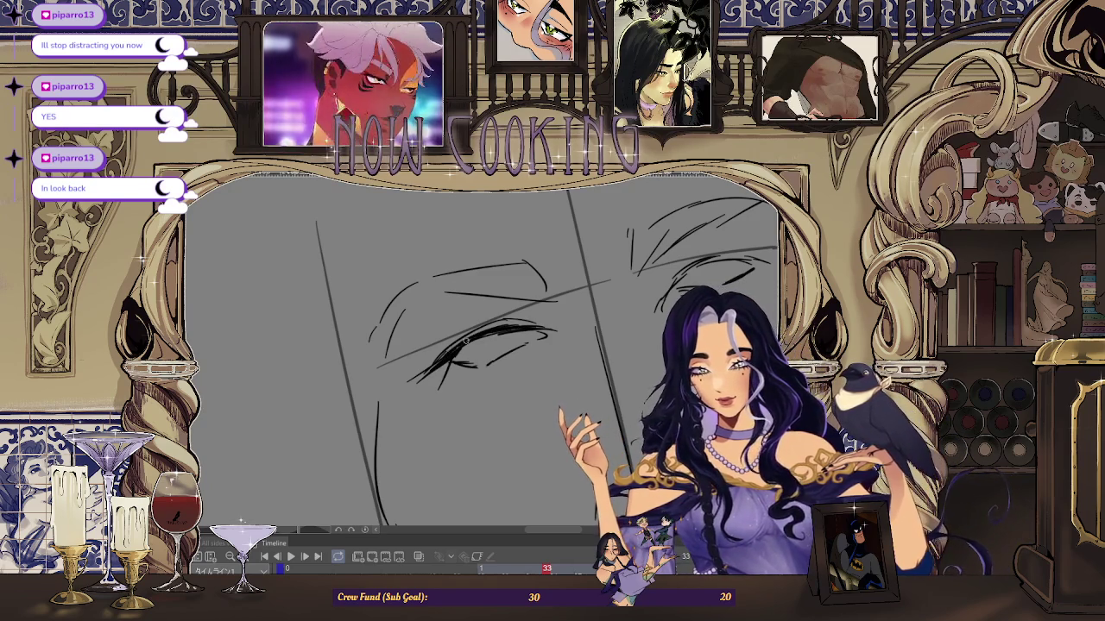
pyautogui.scroll(-2, 664, 373)
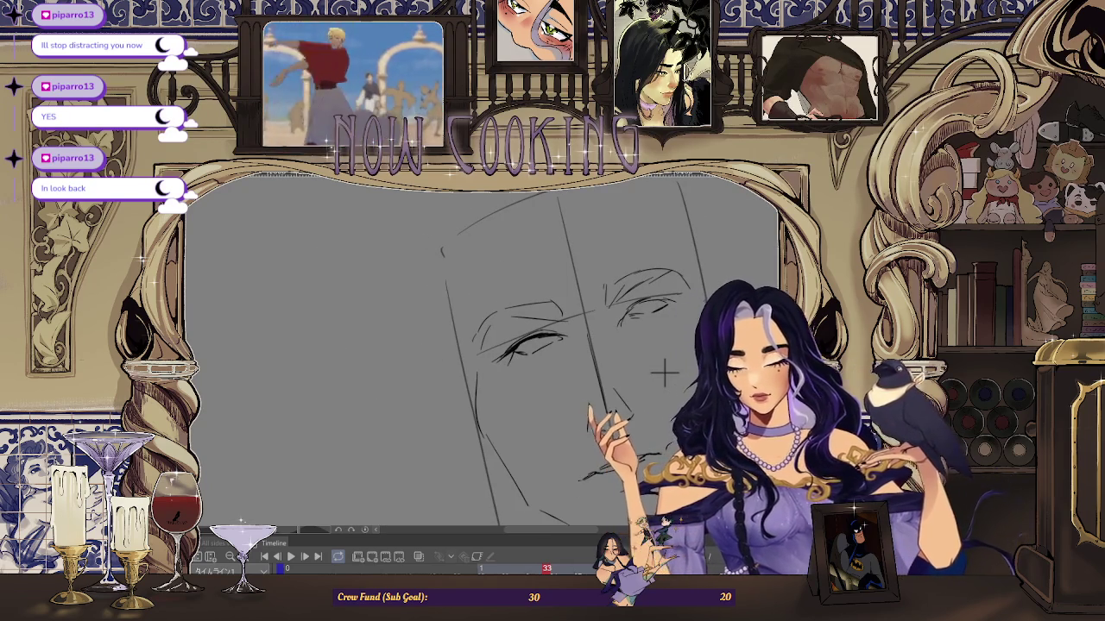
pyautogui.scroll(1, 664, 373)
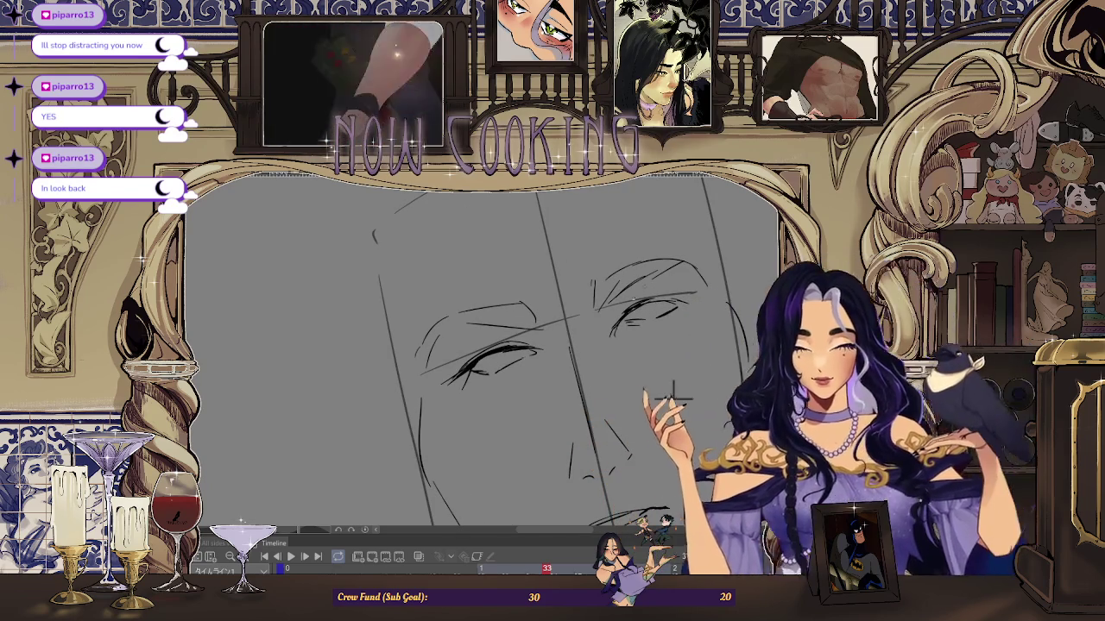
pyautogui.scroll(-1, 653, 384)
pyautogui.scroll(2, 653, 384)
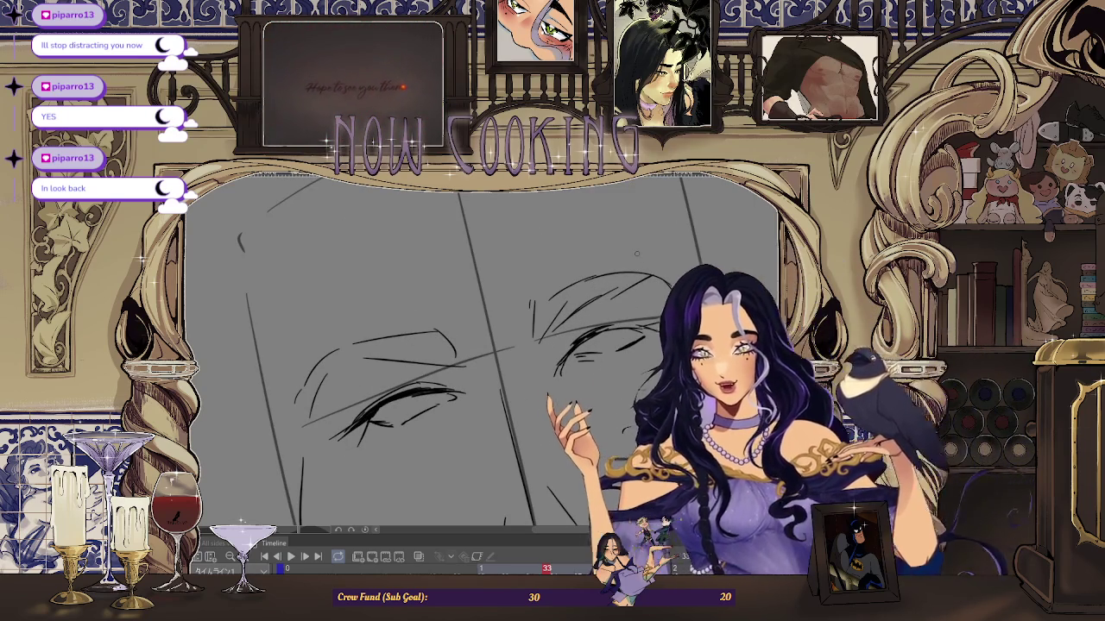
# Step: Zoom and pan to bring the whole face into view while refining the eyes
pyautogui.scroll(1, 638, 459)
pyautogui.scroll(2, 576, 343)
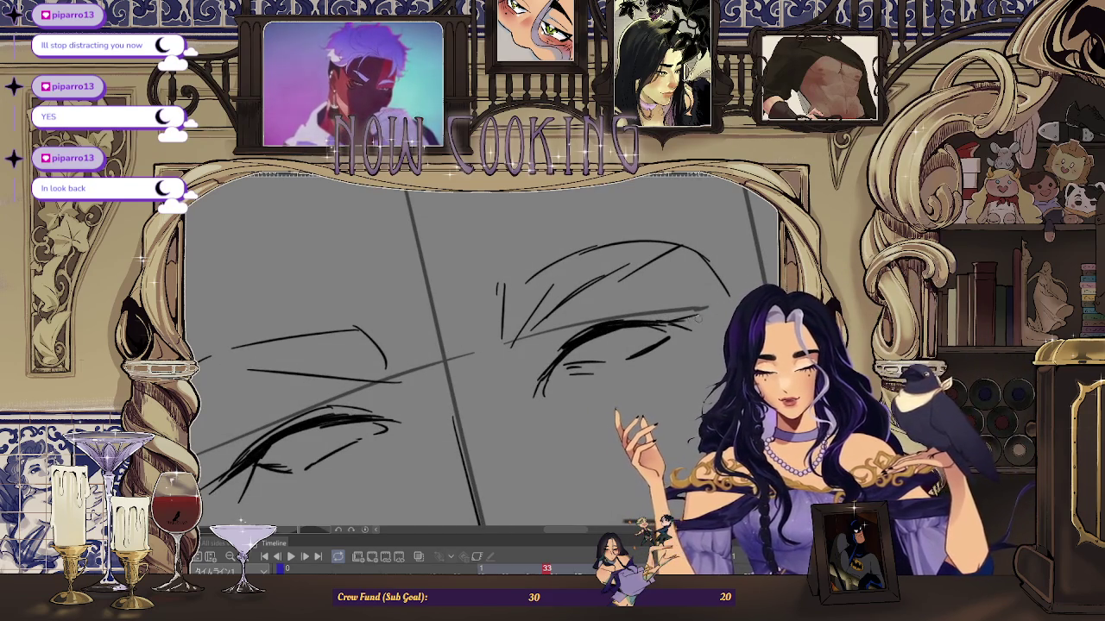
pyautogui.scroll(-1, 577, 322)
pyautogui.scroll(-1, 628, 323)
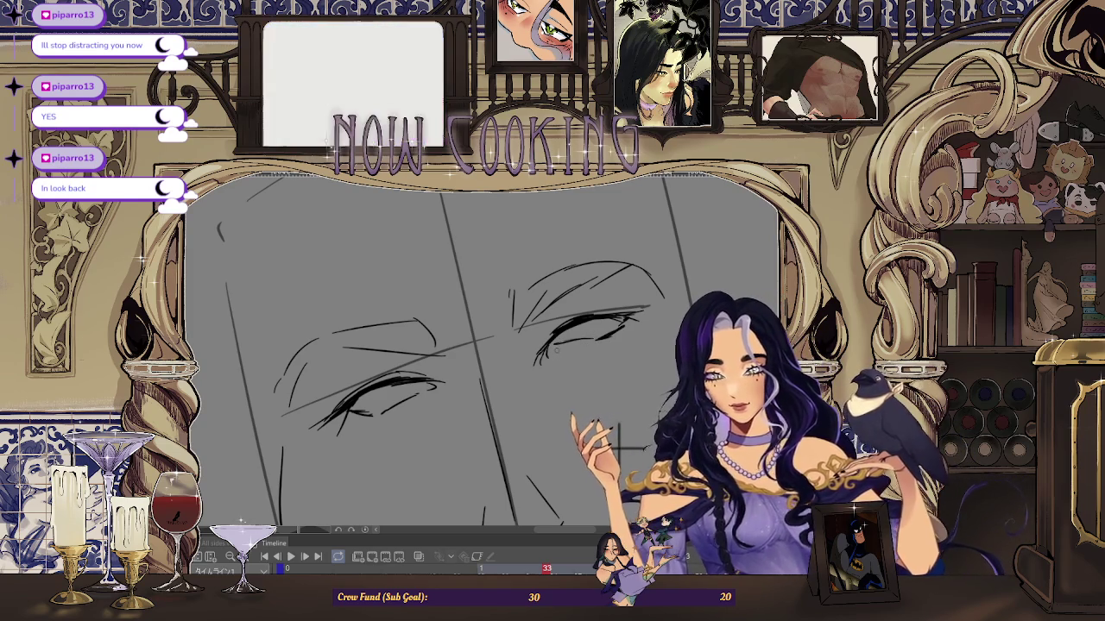
pyautogui.scroll(-2, 588, 394)
pyautogui.scroll(-1, 587, 394)
pyautogui.moveTo(588, 393)
pyautogui.mouseDown()
pyautogui.moveTo(352, 377)
pyautogui.moveTo(408, 369)
pyautogui.mouseUp()
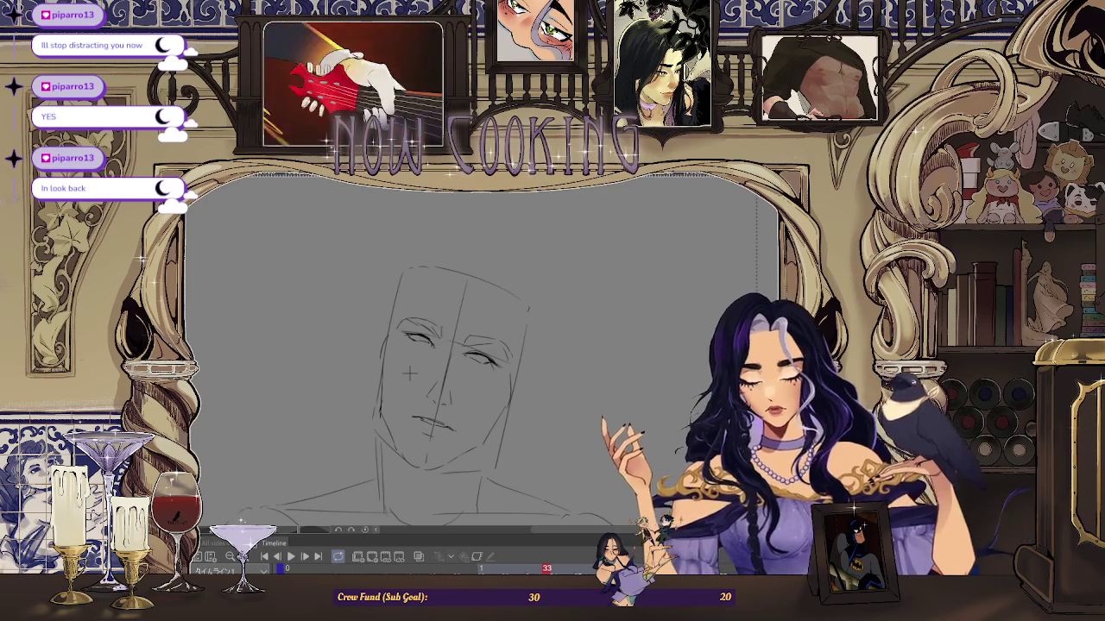
pyautogui.scroll(2, 423, 371)
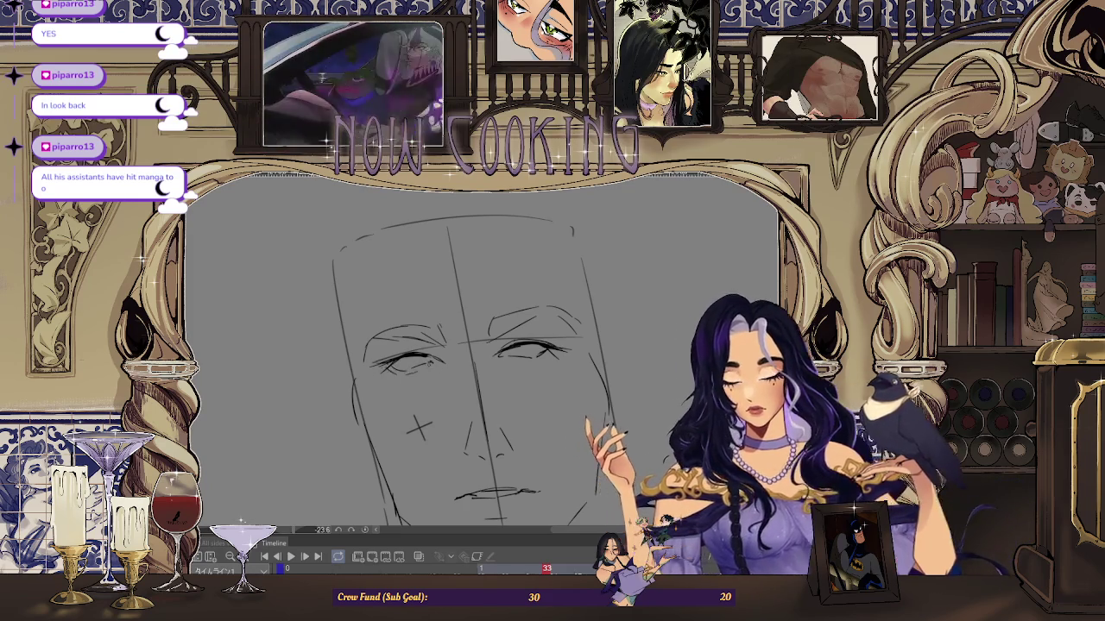
pyautogui.scroll(-2, 565, 346)
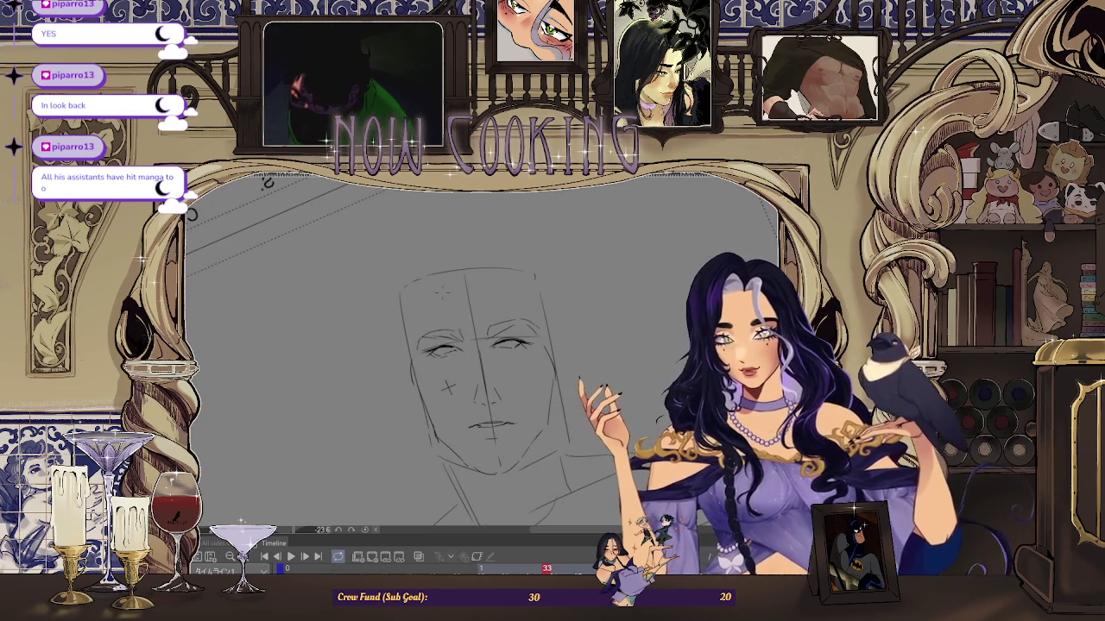
pyautogui.scroll(3, 439, 346)
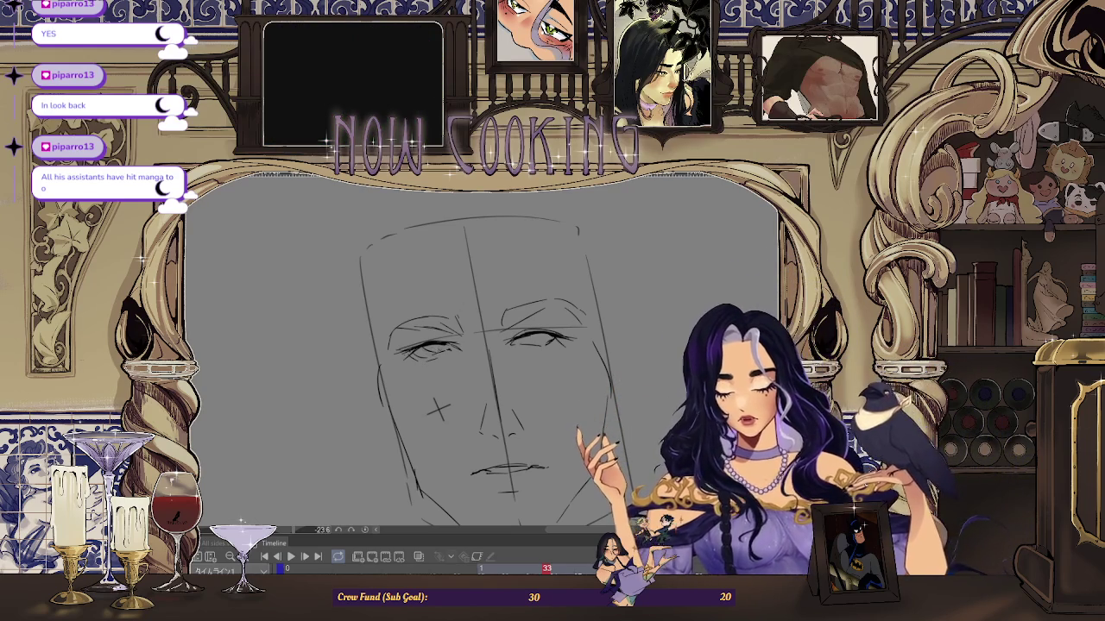
# Step: Mirror the canvas to check the face's symmetry, then rotate the view
pyautogui.hotkey('ctrl', '-')
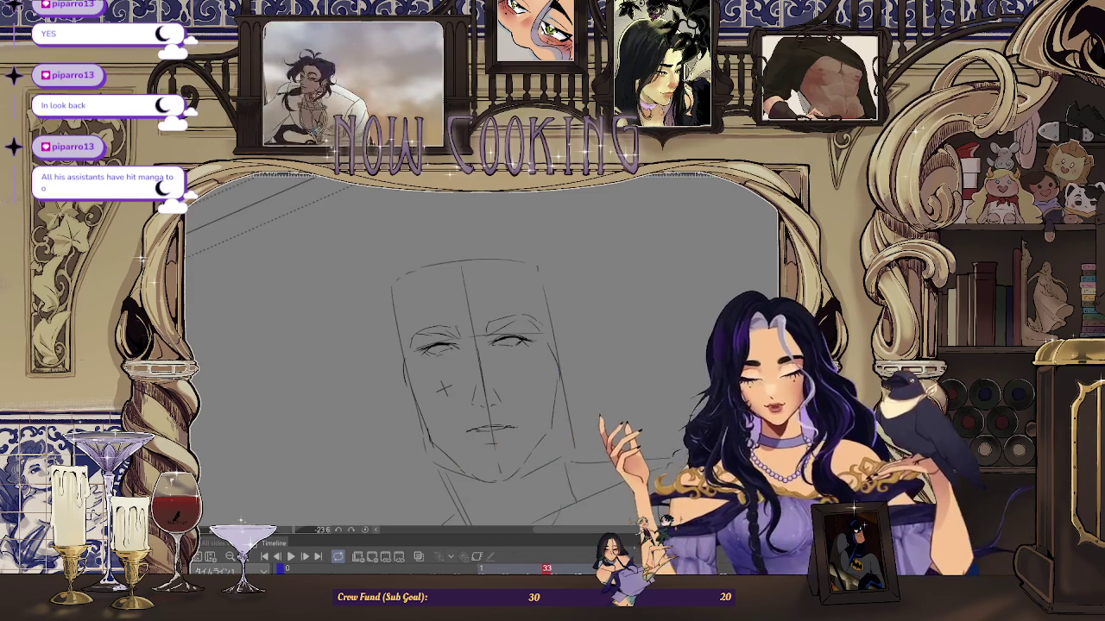
pyautogui.press('h')
pyautogui.hotkey('ctrl', '+')
pyautogui.hotkey('ctrl', '+')
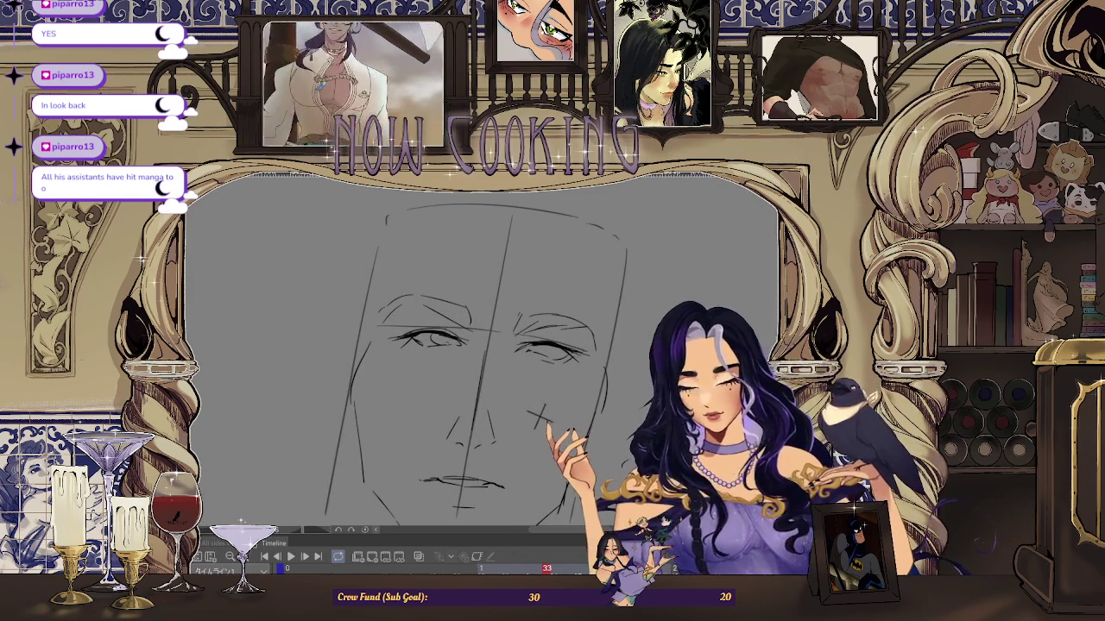
pyautogui.hotkey('ctrl', '+')
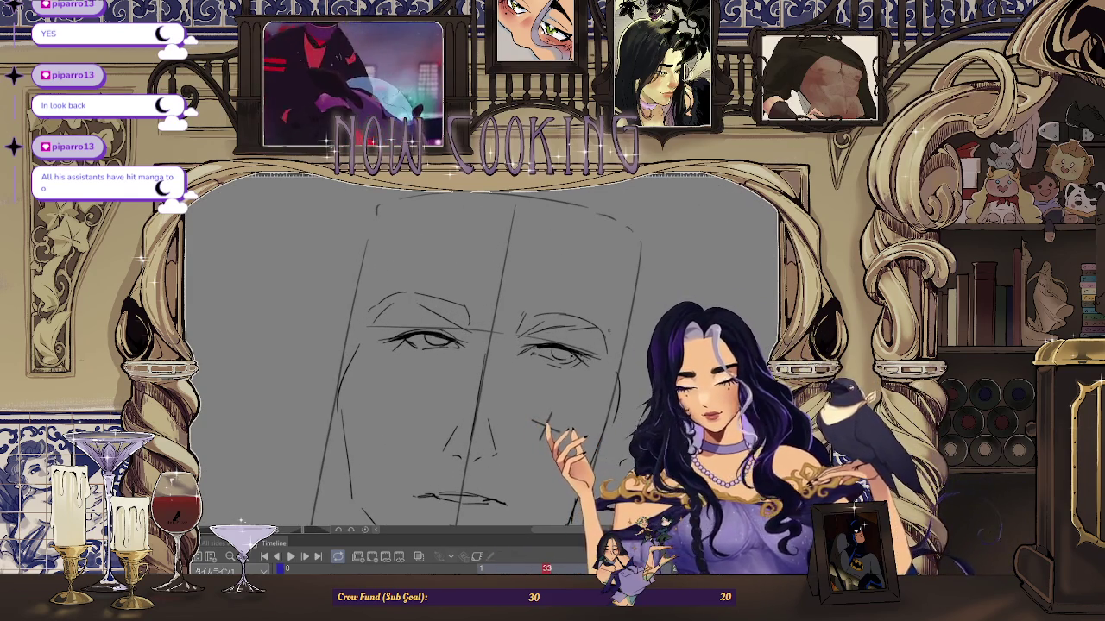
pyautogui.hotkey('ctrl', '-')
pyautogui.hotkey('ctrl', '-')
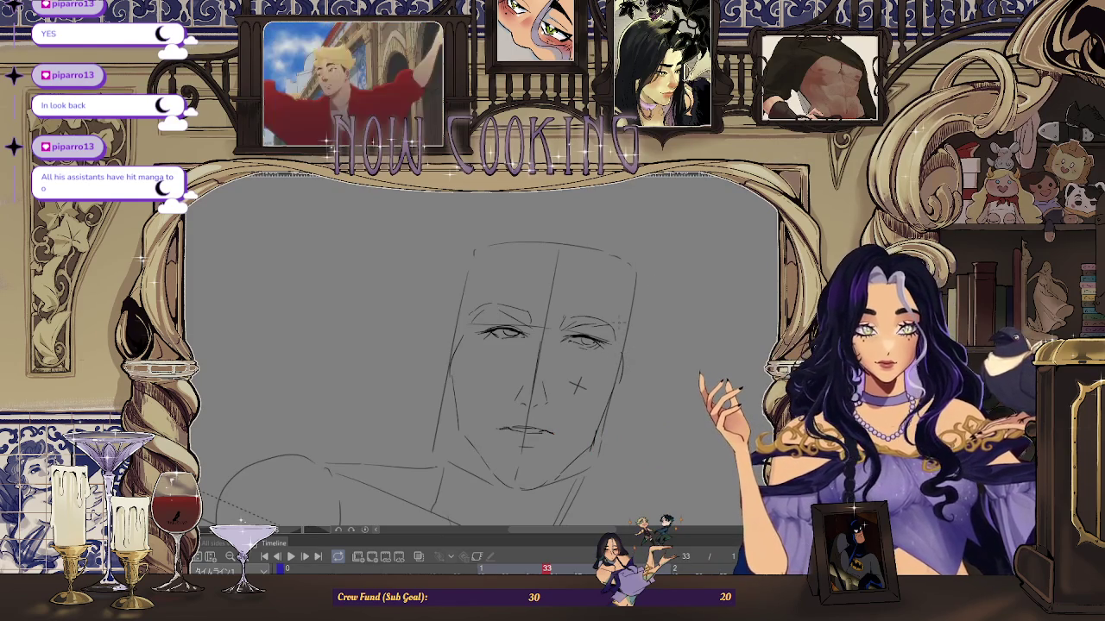
pyautogui.moveTo(575, 388)
pyautogui.mouseDown()
pyautogui.moveTo(374, 341)
pyautogui.moveTo(380, 382)
pyautogui.mouseUp()
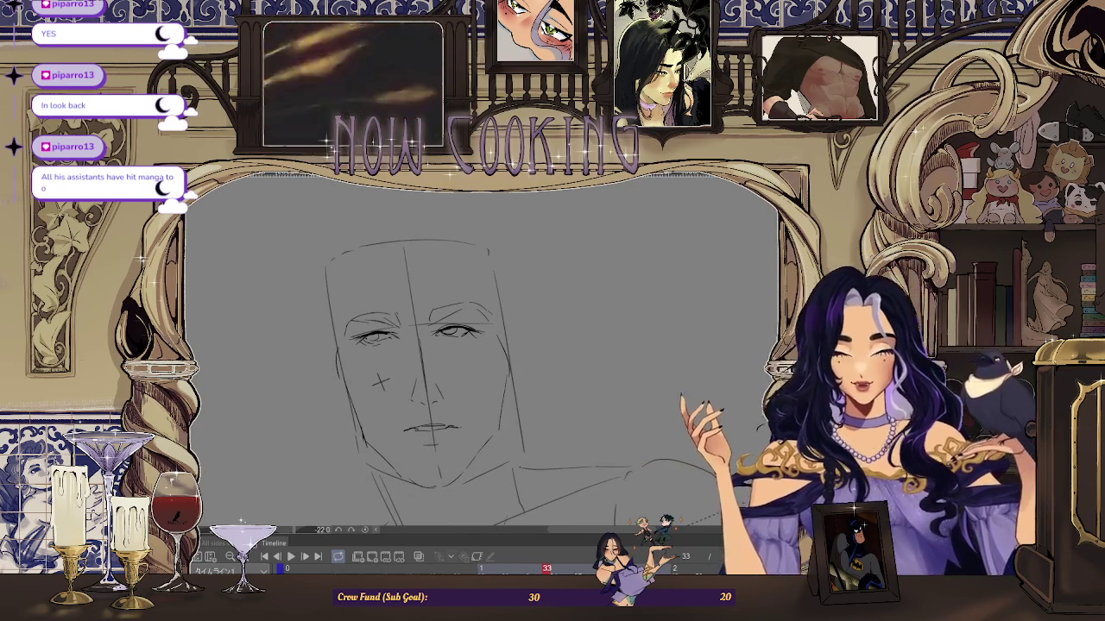
# Step: Zoom in and out over both eyes to finish their lids and irises
pyautogui.scroll(2, 381, 331)
pyautogui.scroll(2, 380, 332)
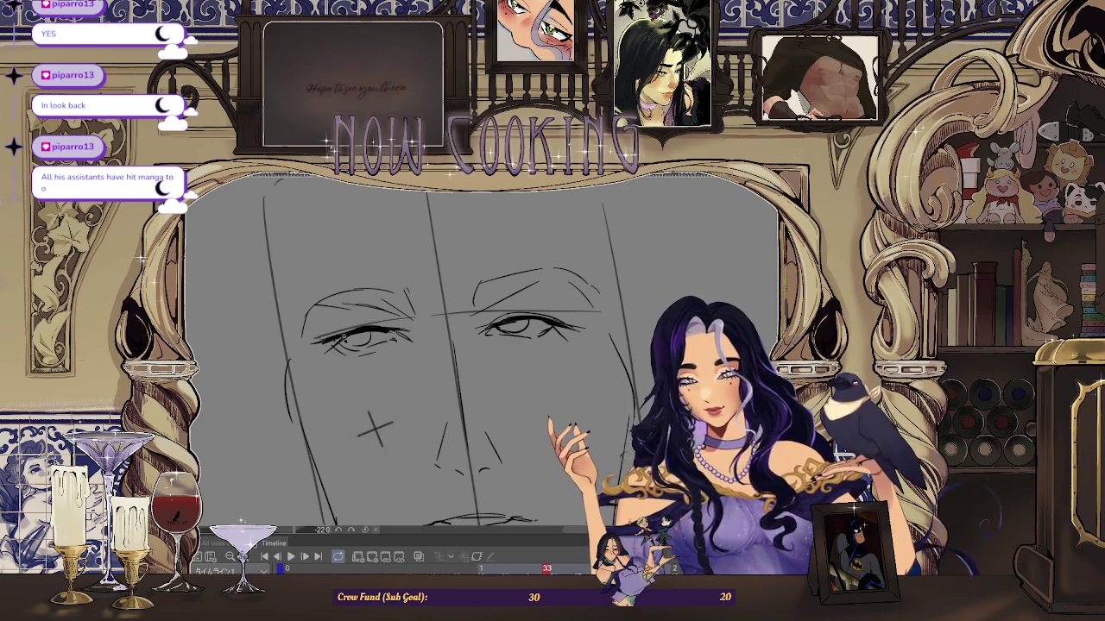
pyautogui.scroll(-2, 441, 317)
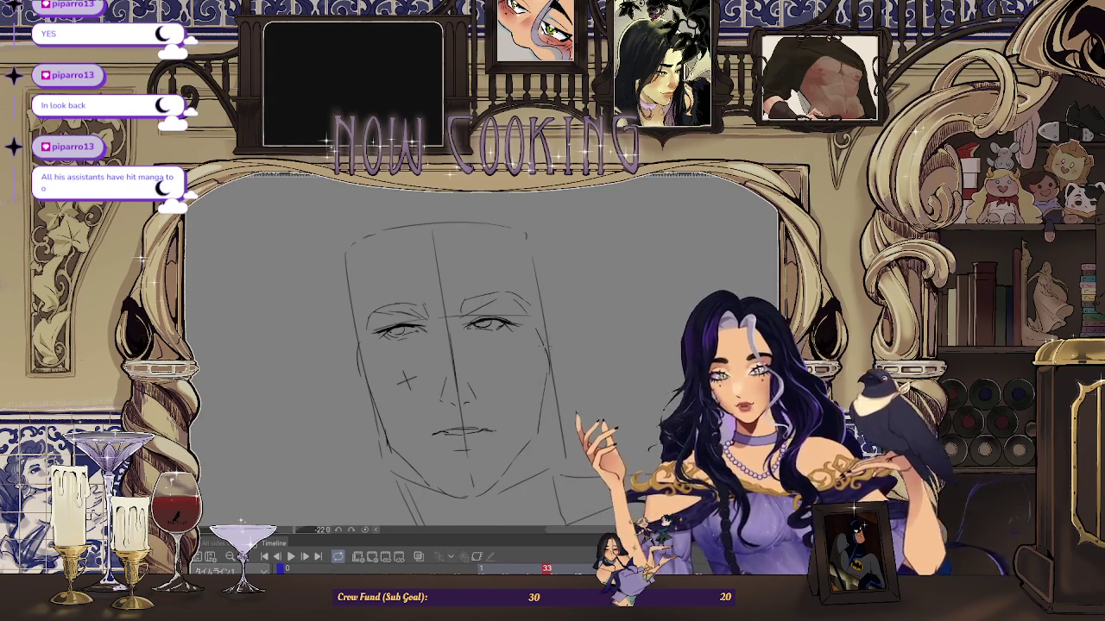
pyautogui.scroll(-1, 604, 276)
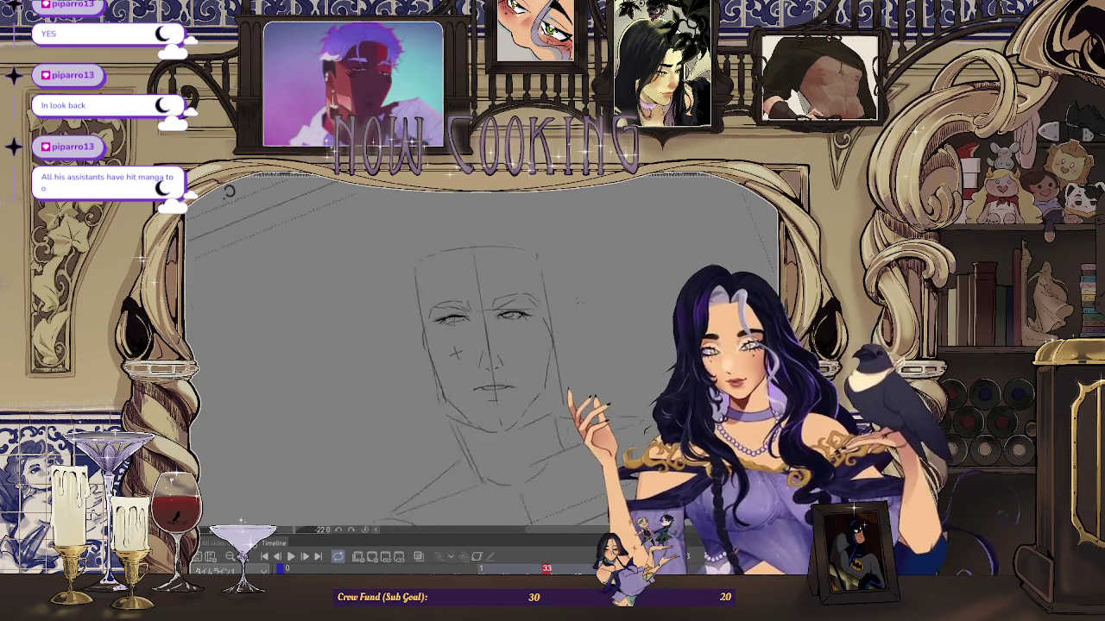
pyautogui.scroll(1, 422, 307)
pyautogui.scroll(1, 422, 307)
pyautogui.scroll(1, 421, 308)
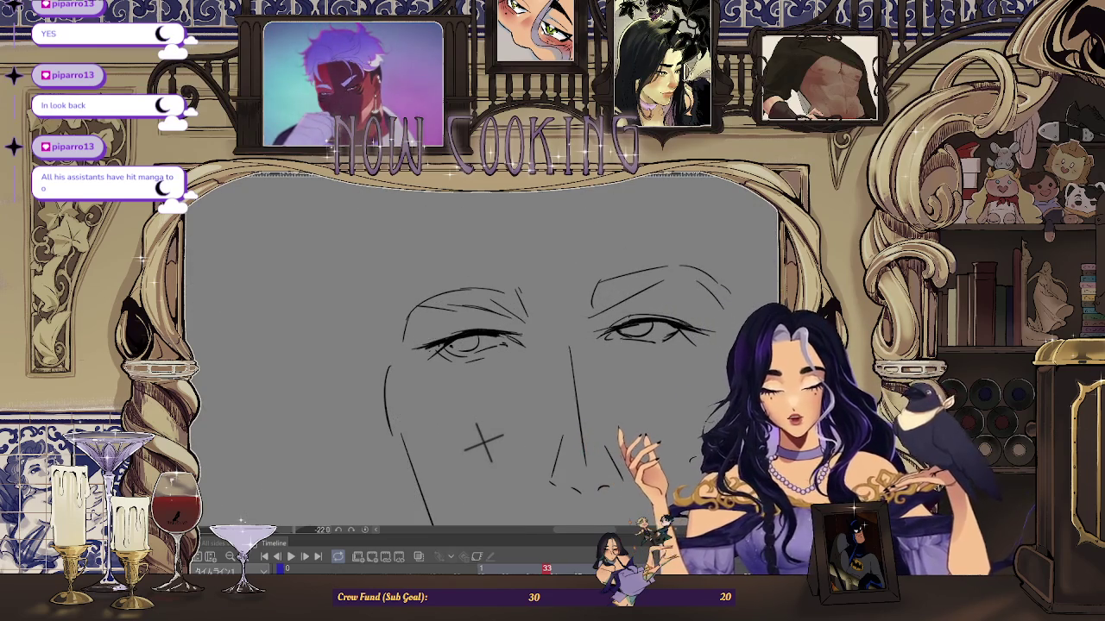
pyautogui.scroll(-2, 589, 350)
pyautogui.scroll(1, 557, 335)
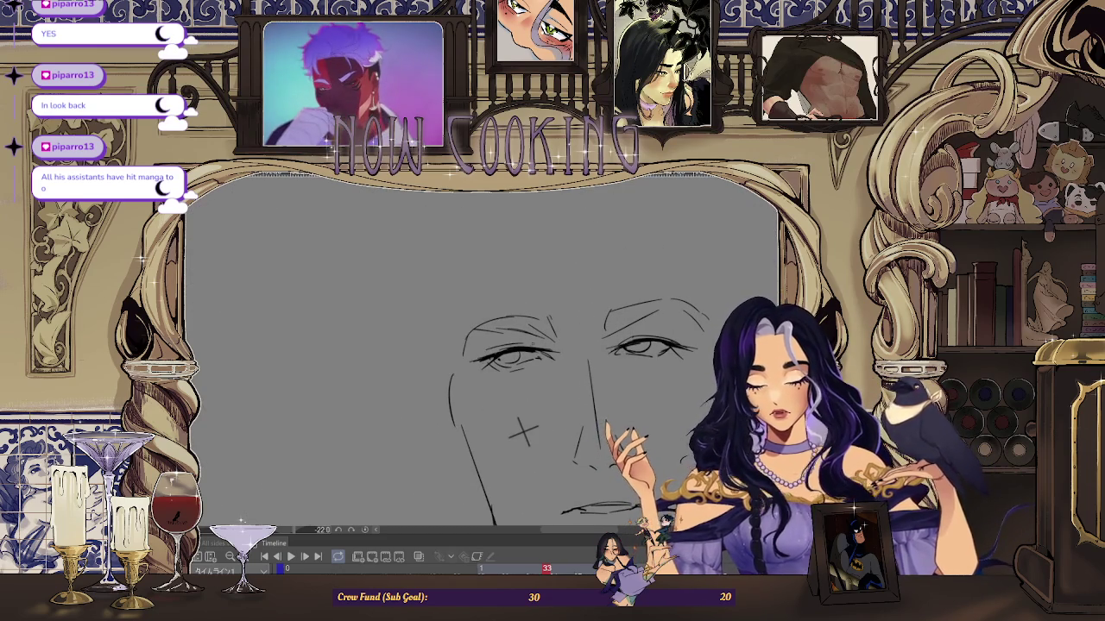
pyautogui.scroll(-2, 299, 207)
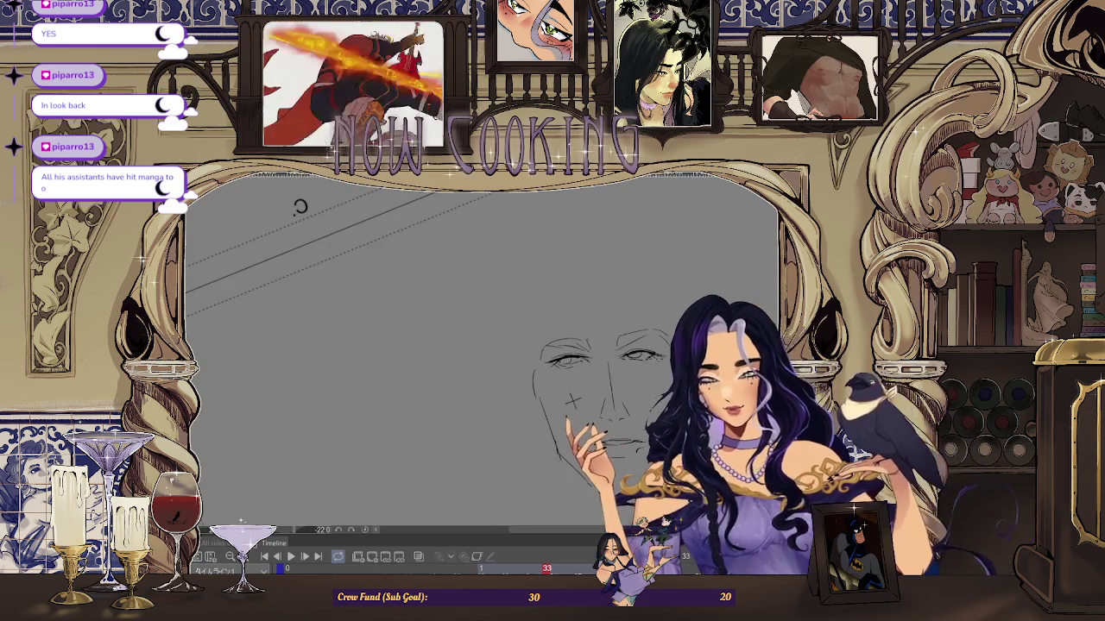
pyautogui.scroll(-2, 299, 207)
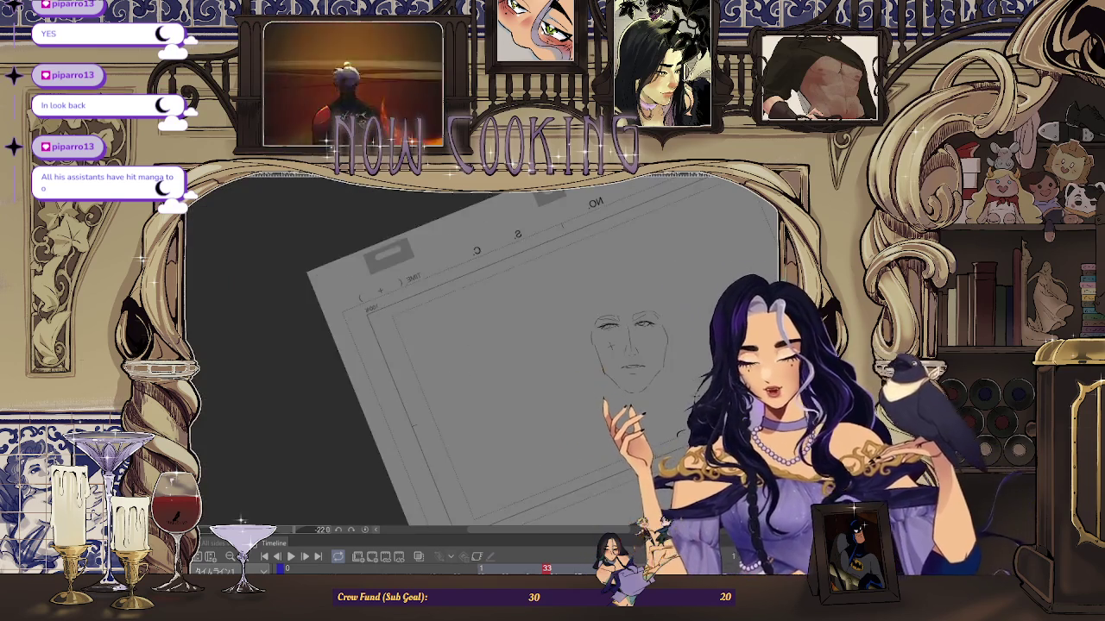
pyautogui.press('space')
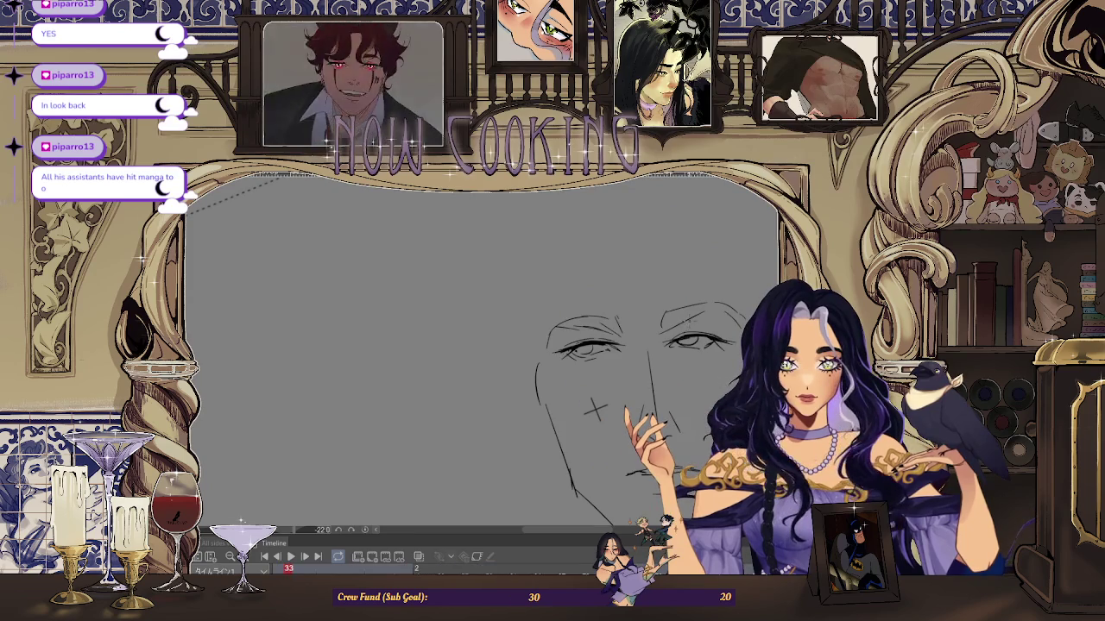
pyautogui.moveTo(594, 411); pyautogui.dragTo(613, 406)
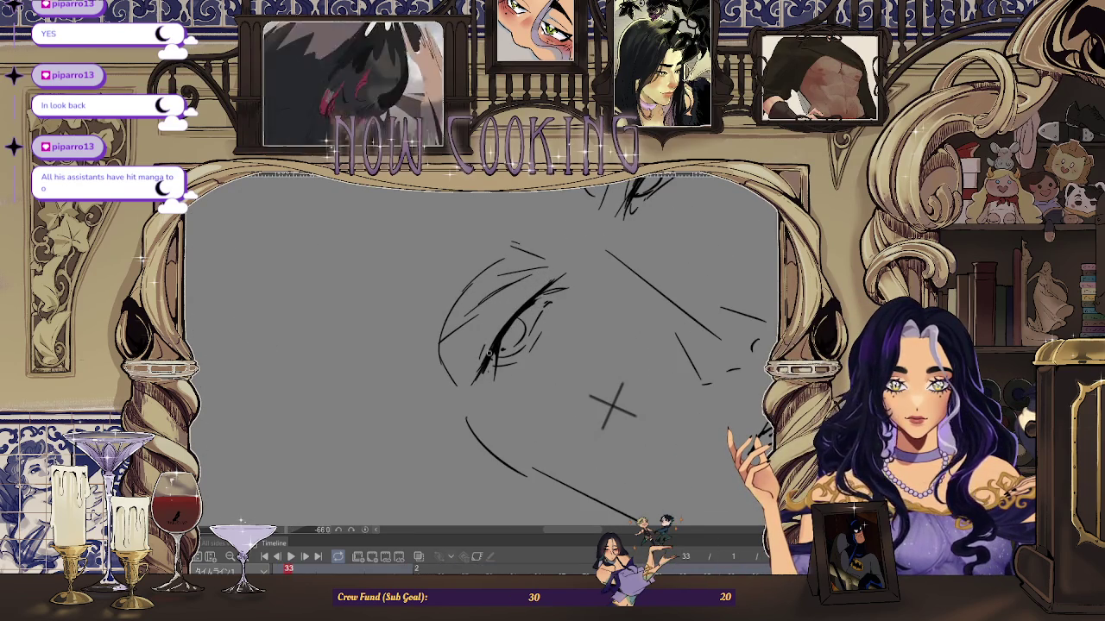
pyautogui.moveTo(484, 345); pyautogui.dragTo(518, 328)
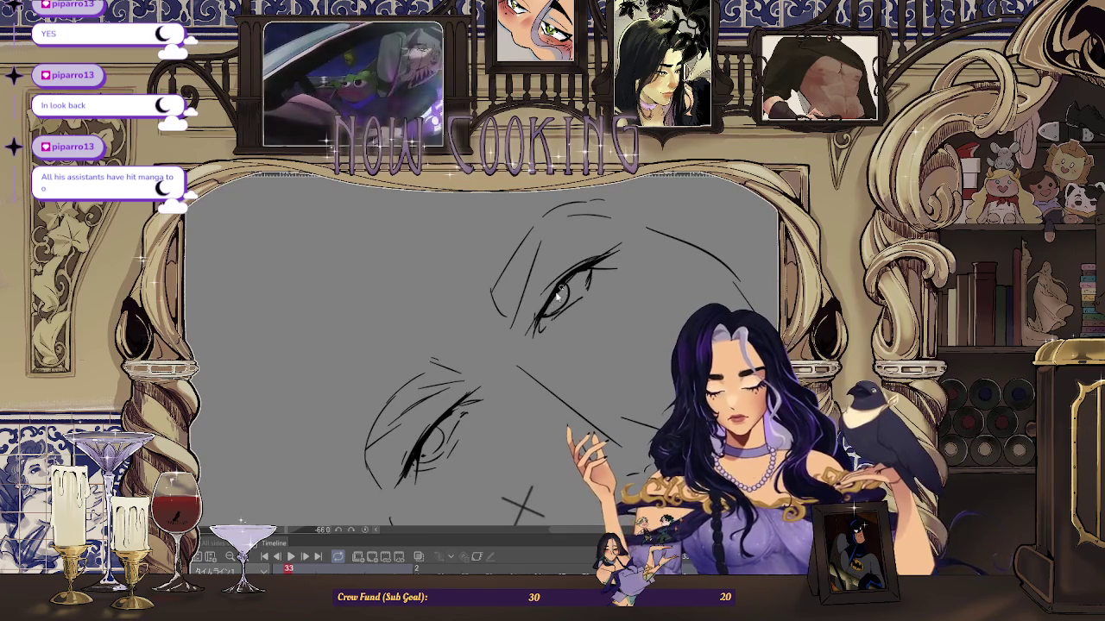
pyautogui.moveTo(592, 263); pyautogui.dragTo(630, 250)
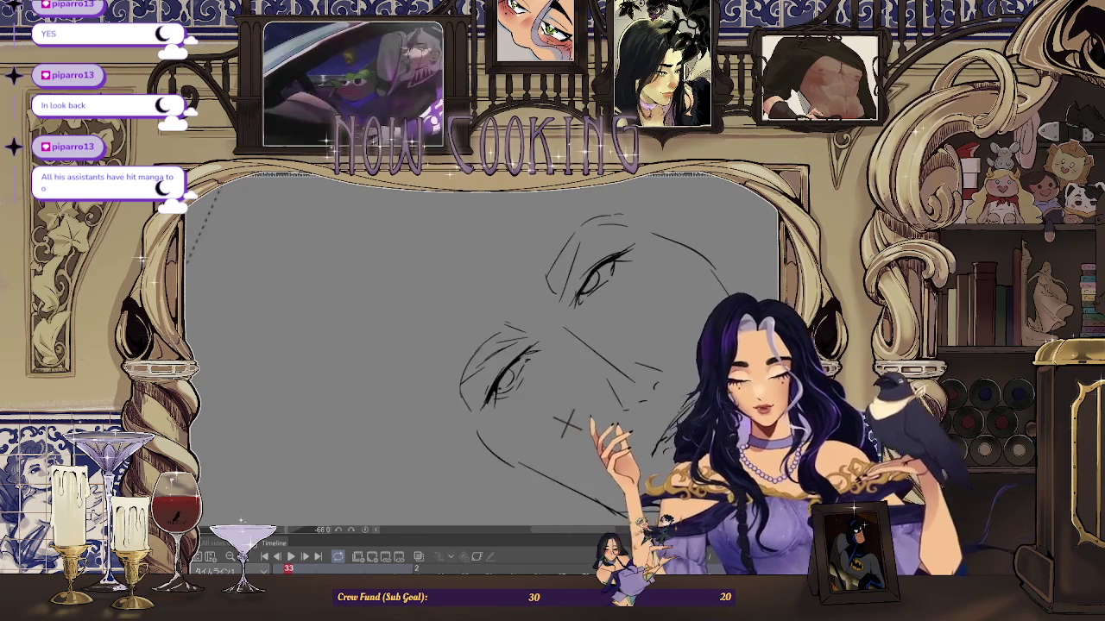
pyautogui.moveTo(566, 423)
pyautogui.mouseDown()
pyautogui.moveTo(524, 406)
pyautogui.moveTo(580, 378)
pyautogui.mouseUp()
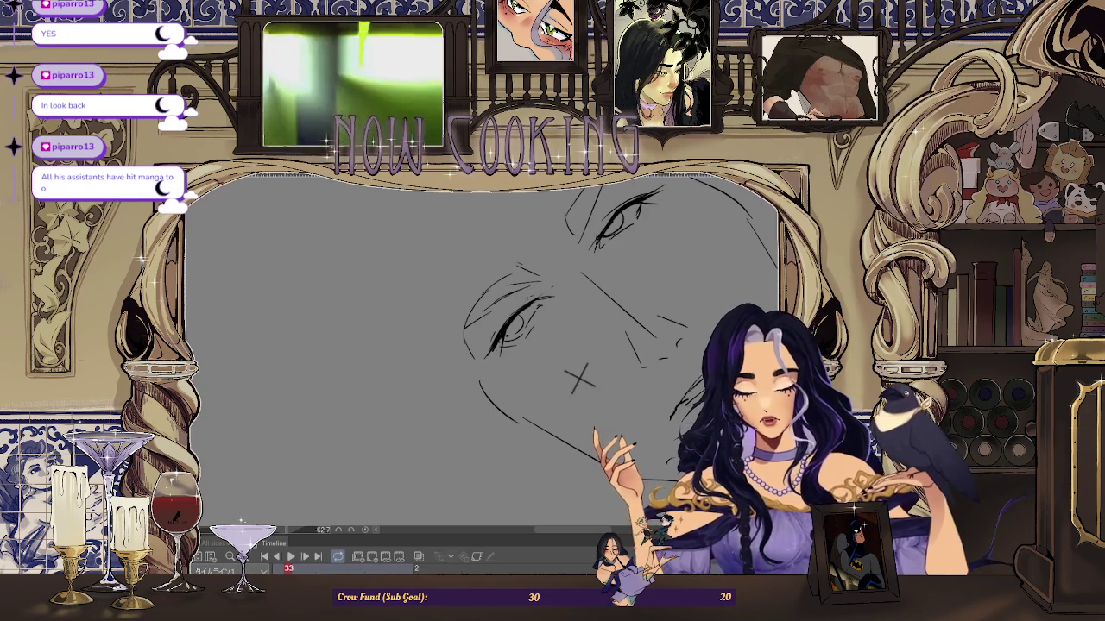
pyautogui.moveTo(580, 378)
pyautogui.mouseDown()
pyautogui.moveTo(572, 370)
pyautogui.moveTo(502, 511)
pyautogui.mouseUp()
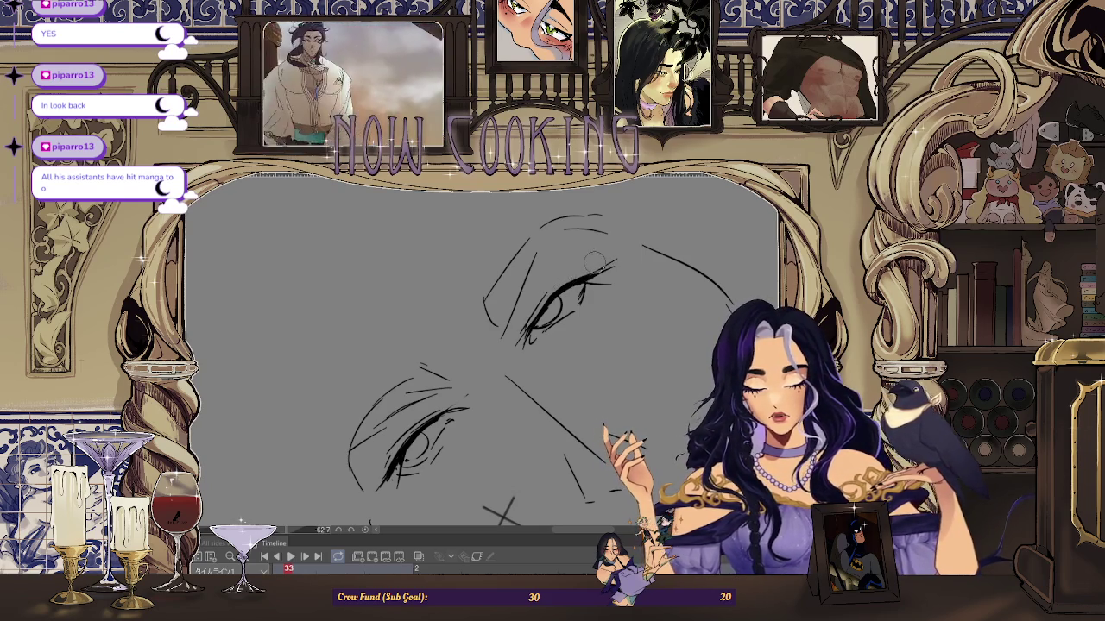
pyautogui.scroll(1, 591, 224)
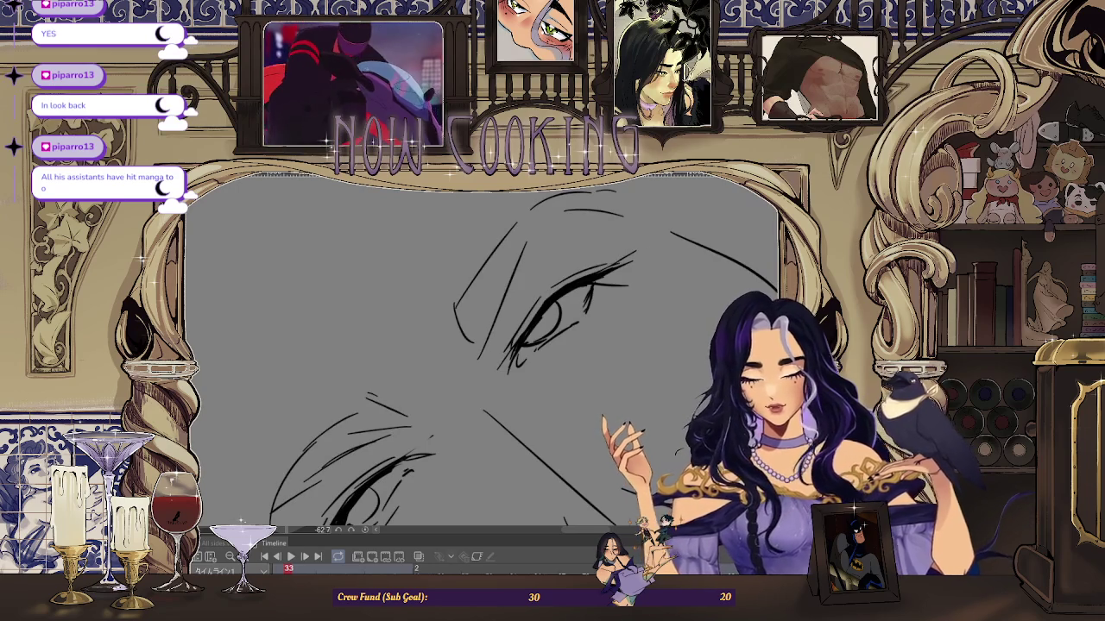
pyautogui.hotkey('ctrl', '@')
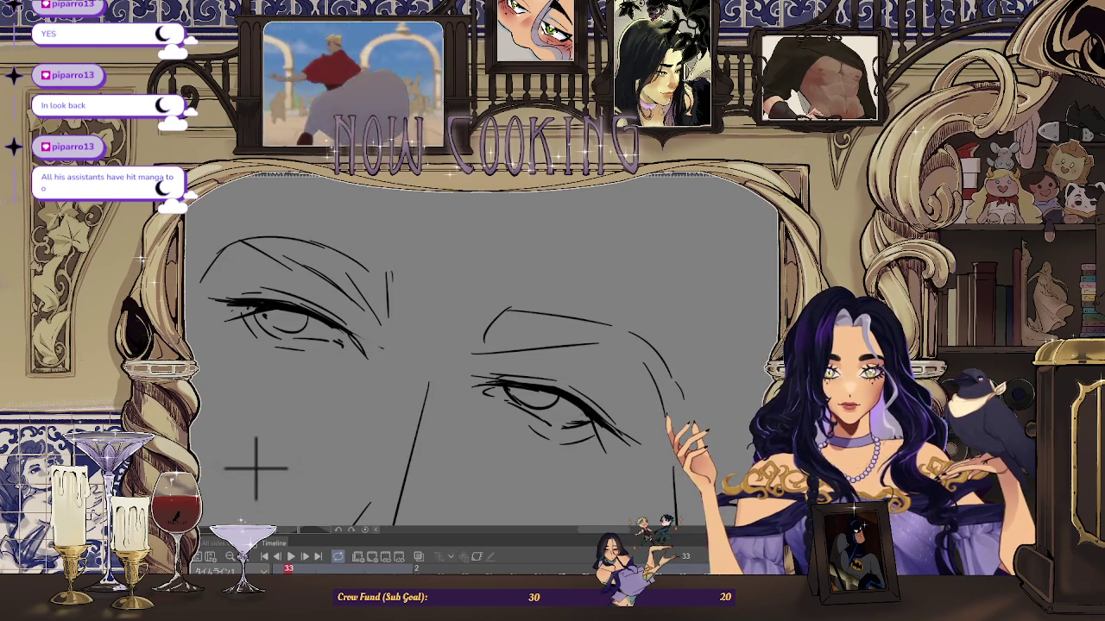
# Step: Frame both eyes and tilt the view to match the eye's angle
pyautogui.scroll(1, 593, 417)
pyautogui.scroll(1, 574, 421)
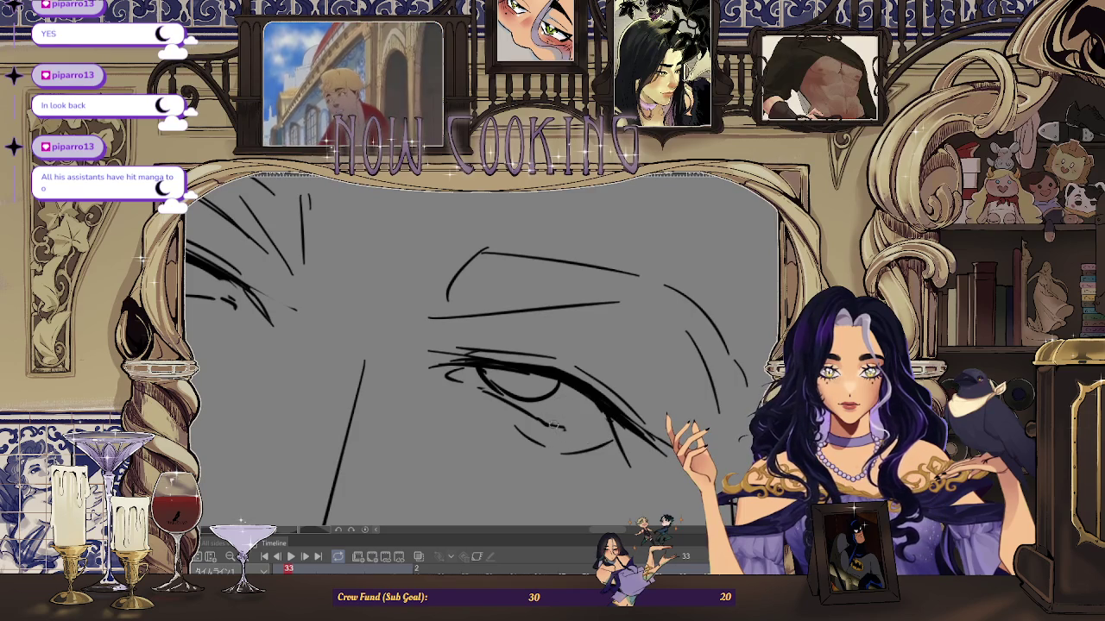
pyautogui.scroll(-2, 604, 417)
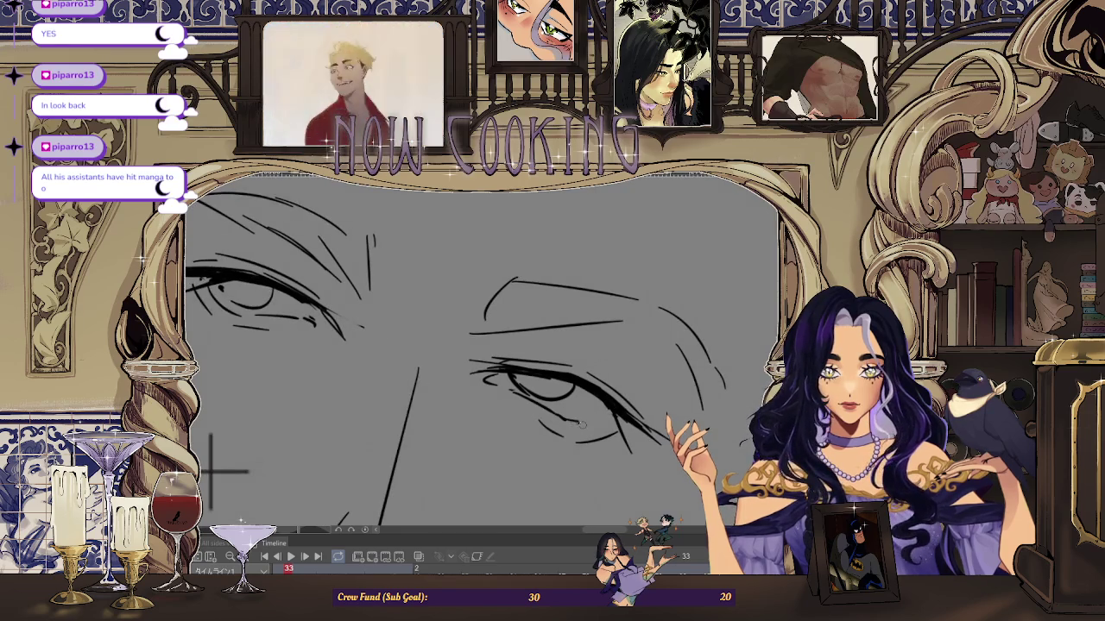
pyautogui.scroll(1, 583, 423)
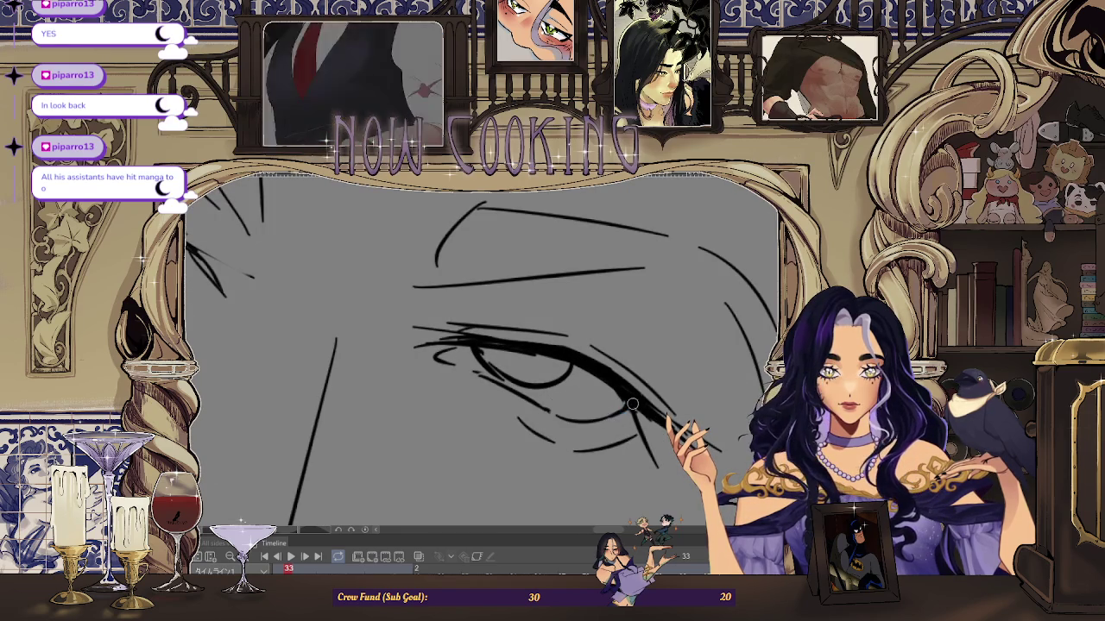
pyautogui.scroll(-2, 230, 457)
pyautogui.scroll(-1, 377, 432)
pyautogui.moveTo(377, 431); pyautogui.dragTo(406, 418)
pyautogui.scroll(-1, 402, 423)
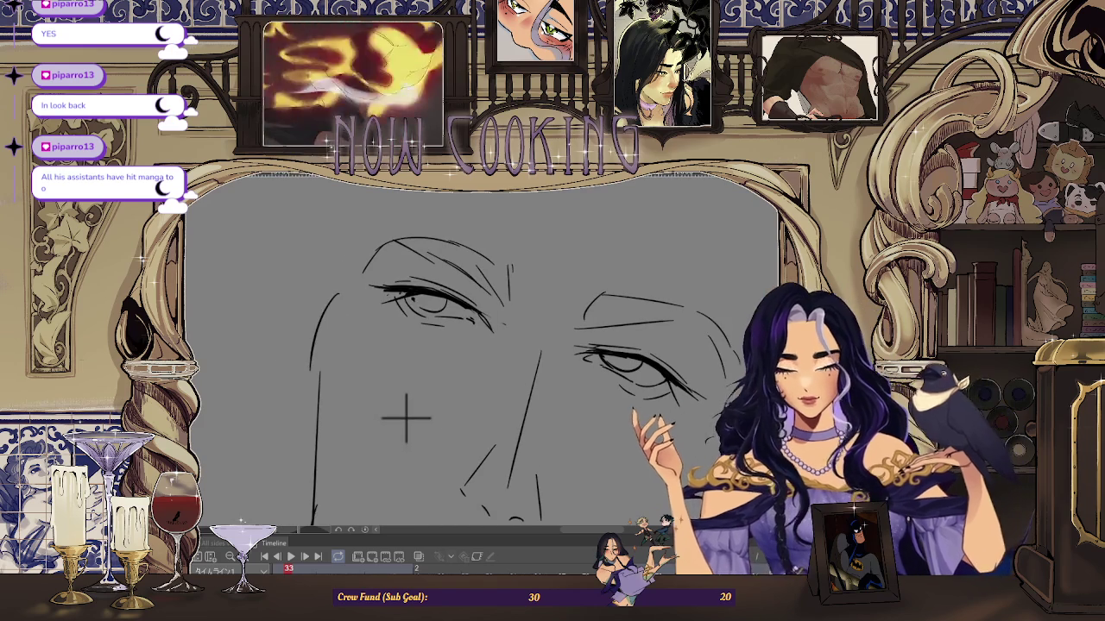
pyautogui.scroll(-2, 573, 389)
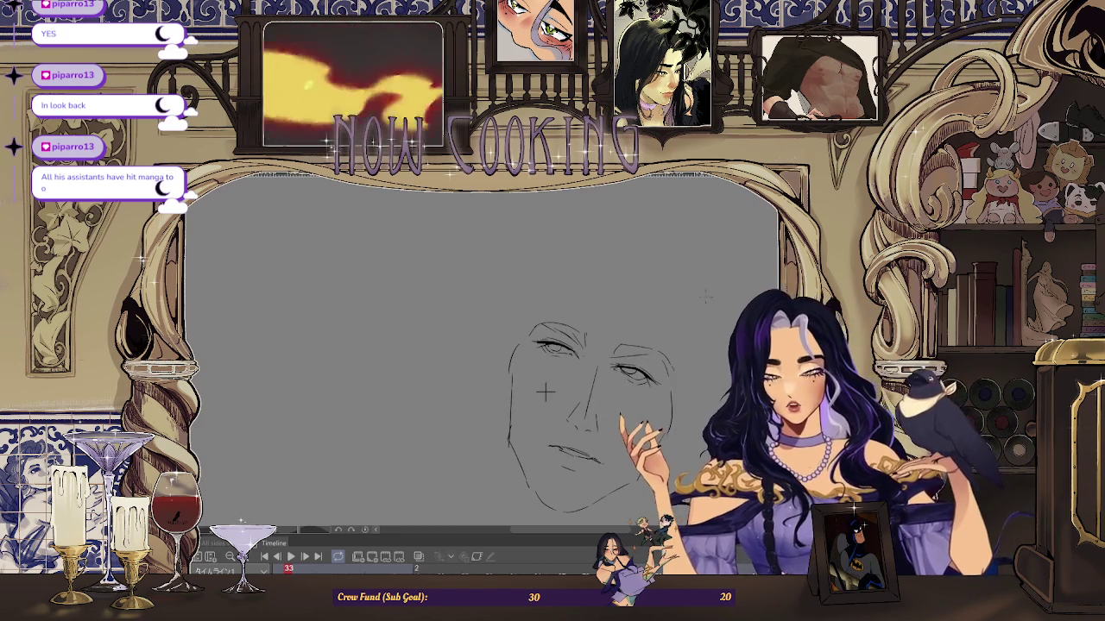
pyautogui.moveTo(544, 393); pyautogui.dragTo(552, 324)
pyautogui.scroll(2, 477, 295)
pyautogui.scroll(2, 477, 295)
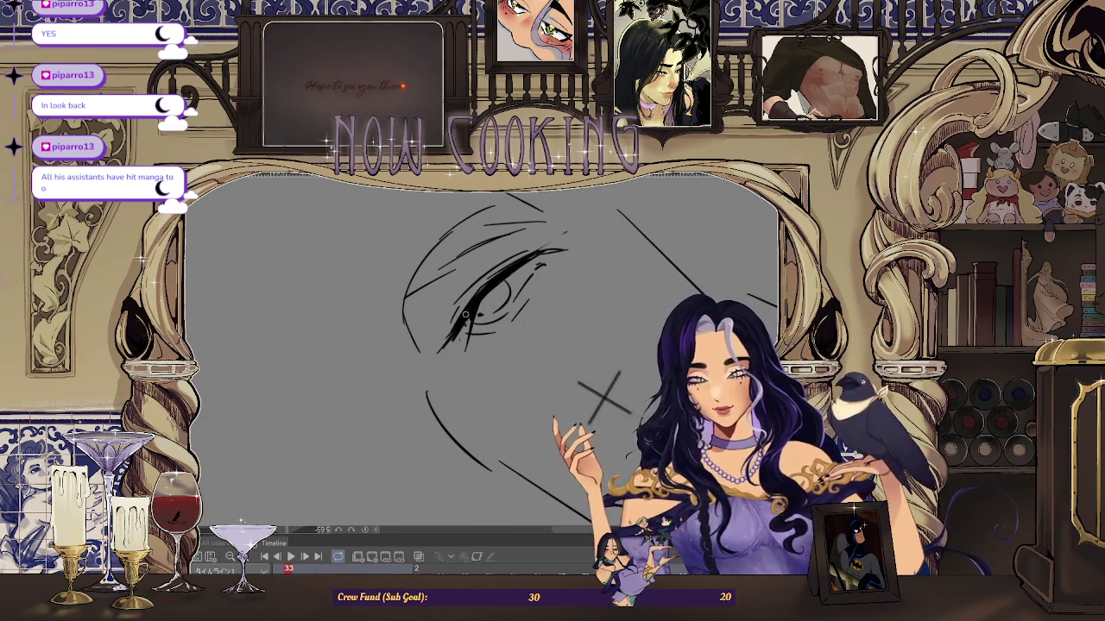
# Step: Erase one eye's faint strokes and redraw them darker and thicker
pyautogui.moveTo(505, 274); pyautogui.dragTo(445, 335)
pyautogui.moveTo(509, 274); pyautogui.dragTo(457, 328)
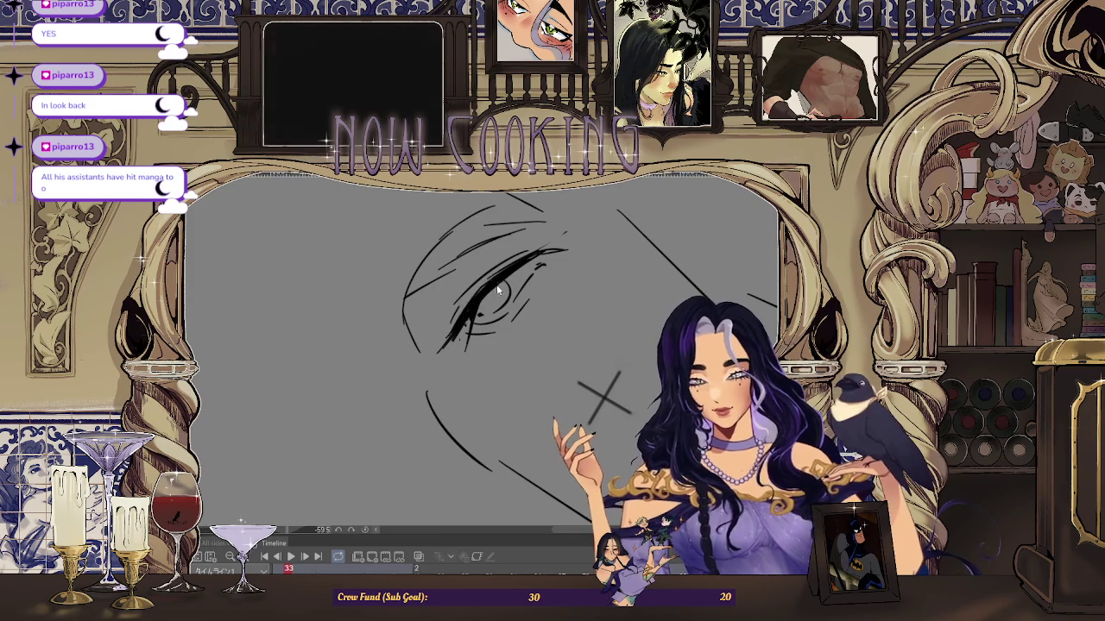
pyautogui.moveTo(496, 281); pyautogui.dragTo(452, 332)
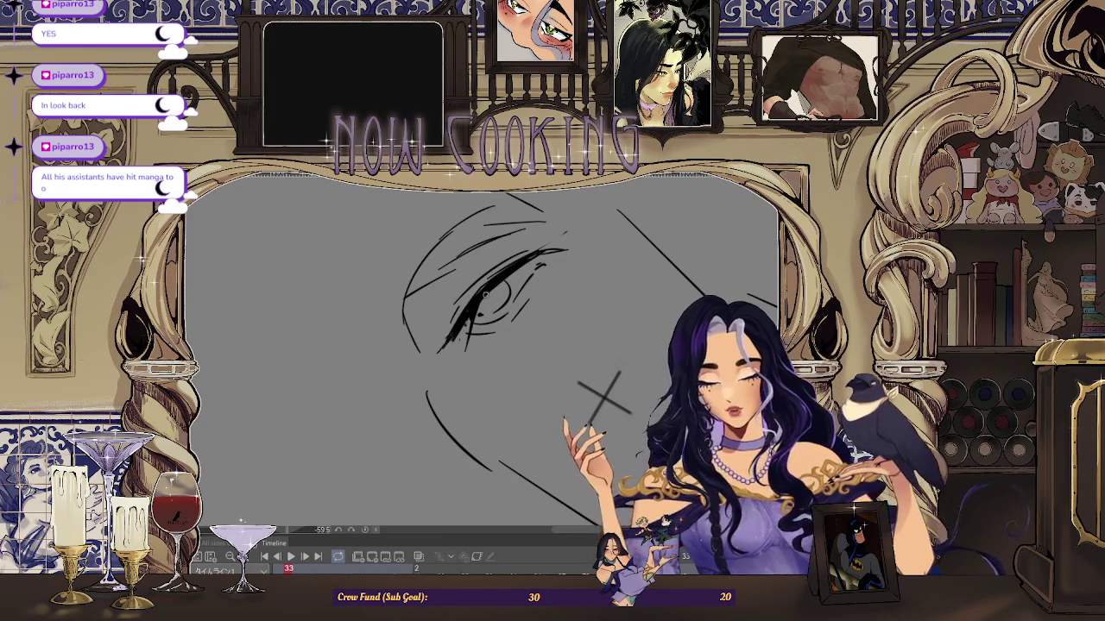
pyautogui.scroll(-3, 604, 397)
pyautogui.scroll(1, 480, 446)
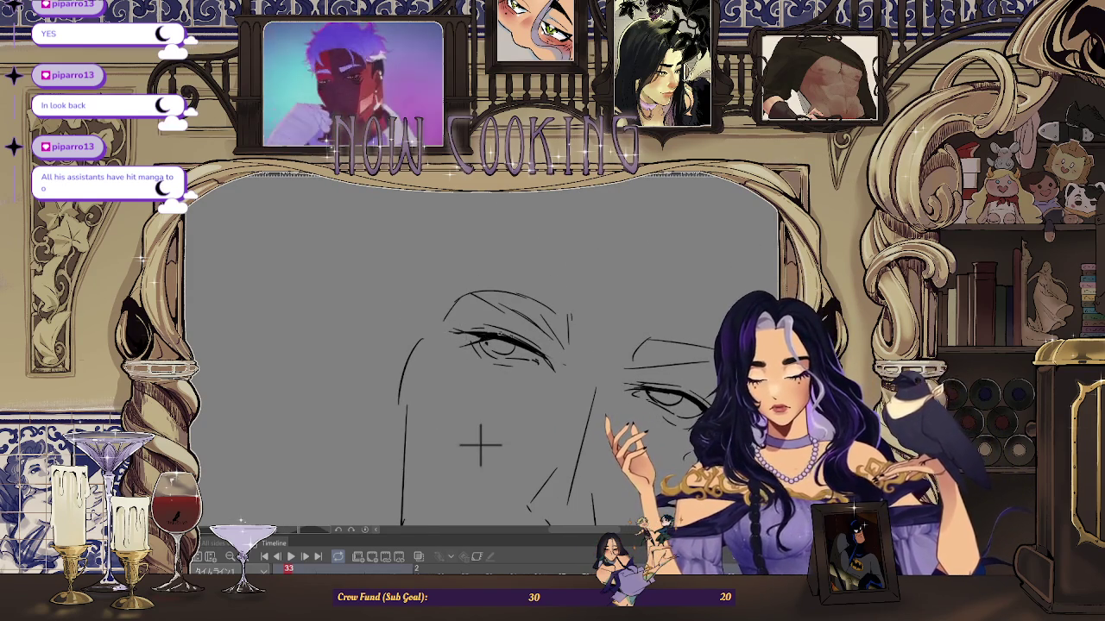
pyautogui.scroll(-2, 514, 412)
pyautogui.scroll(2, 452, 361)
pyautogui.scroll(1, 452, 361)
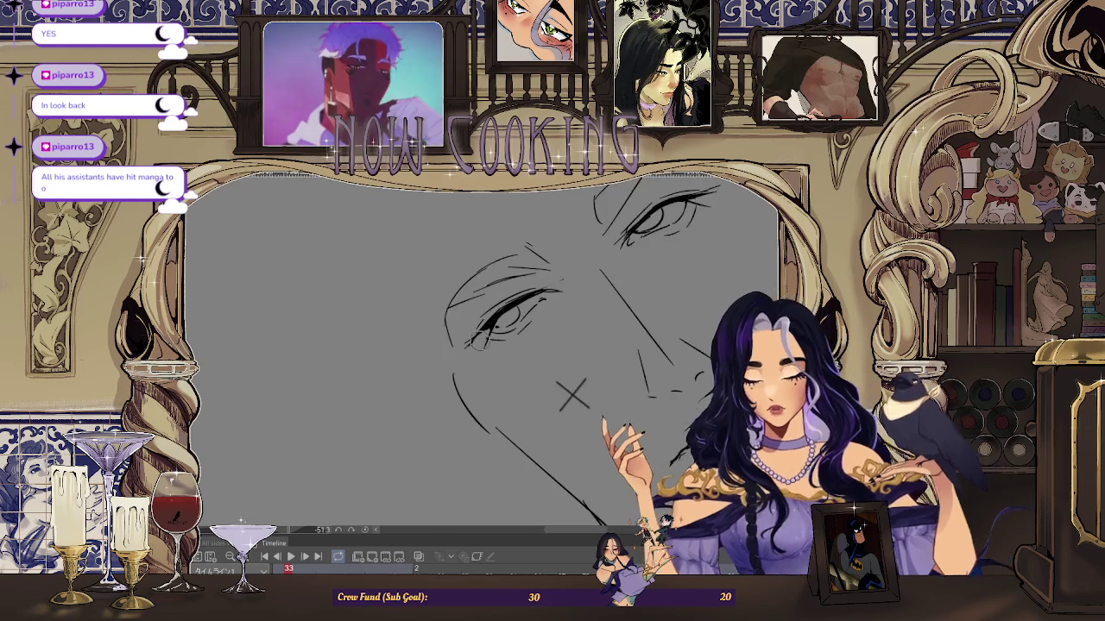
# Step: Zoom around to check the redrawn eye, then mirror the canvas to check proportions
pyautogui.scroll(-1, 489, 321)
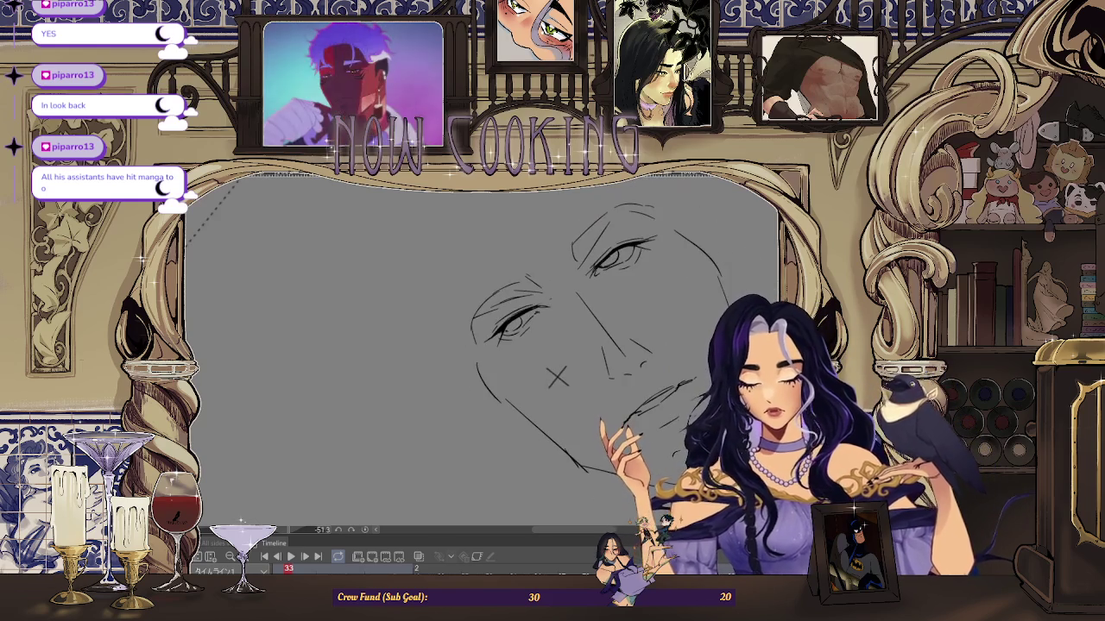
pyautogui.scroll(2, 557, 377)
pyautogui.scroll(1, 484, 429)
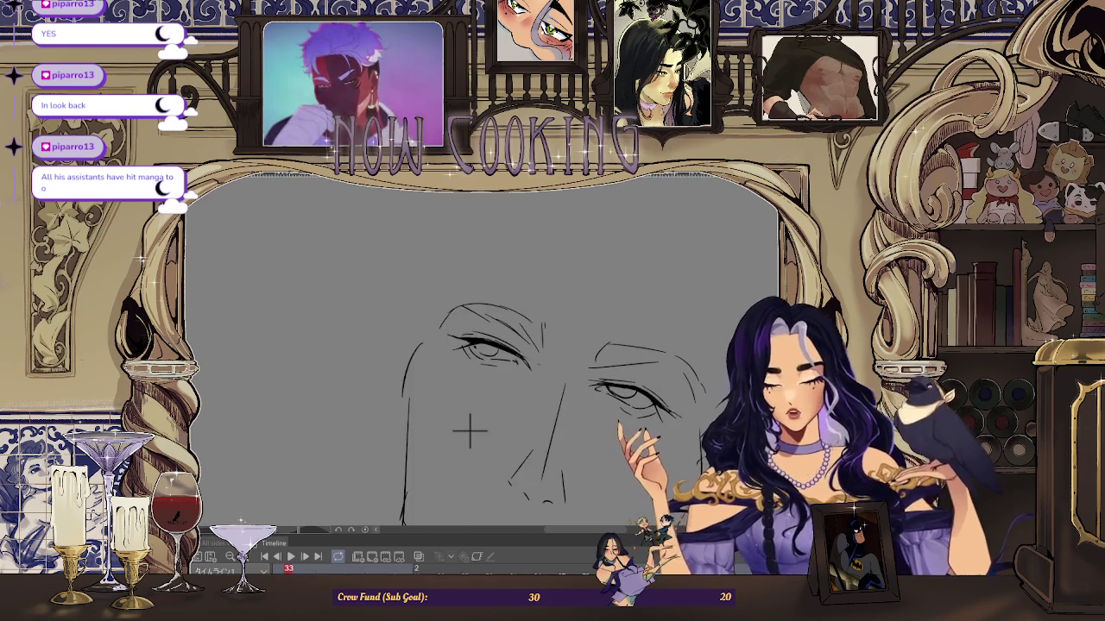
pyautogui.scroll(1, 401, 448)
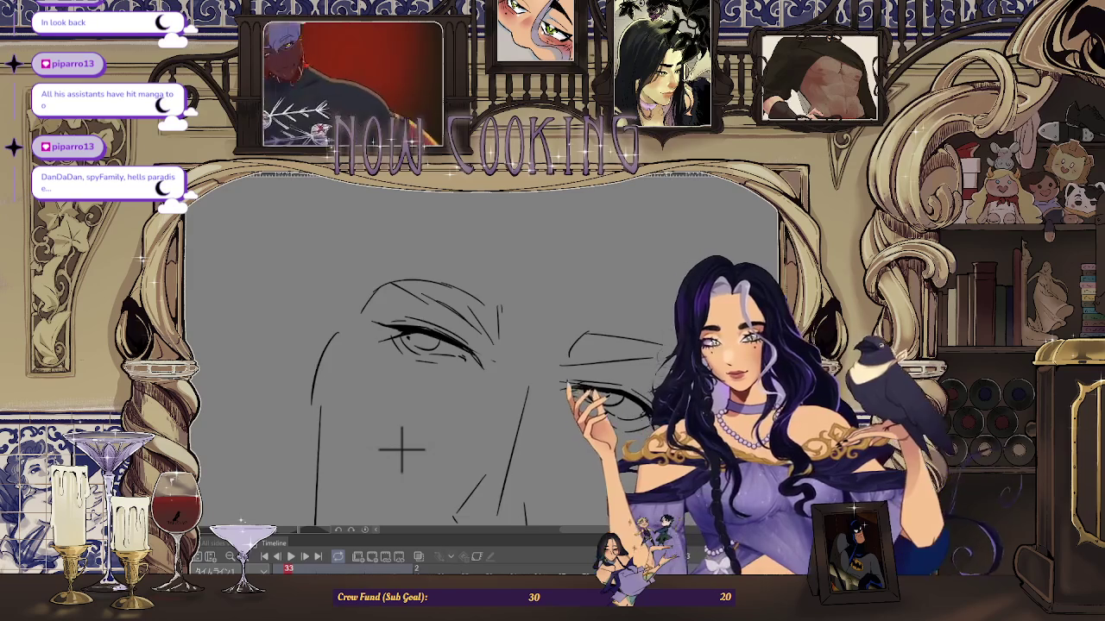
pyautogui.scroll(1, 371, 455)
pyautogui.scroll(-2, 345, 461)
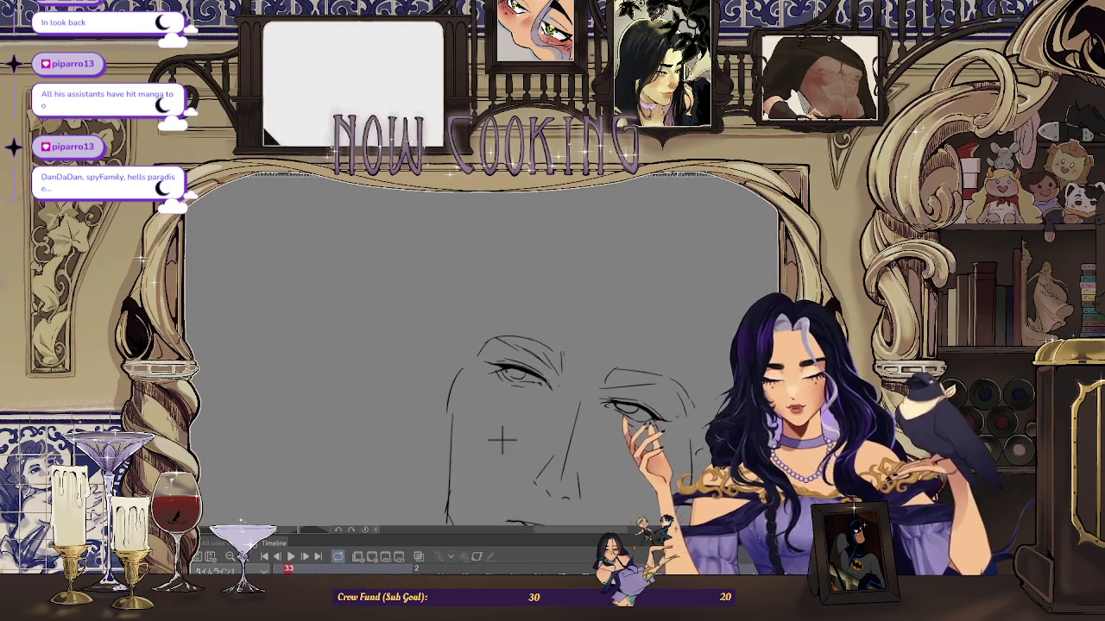
pyautogui.scroll(1, 408, 455)
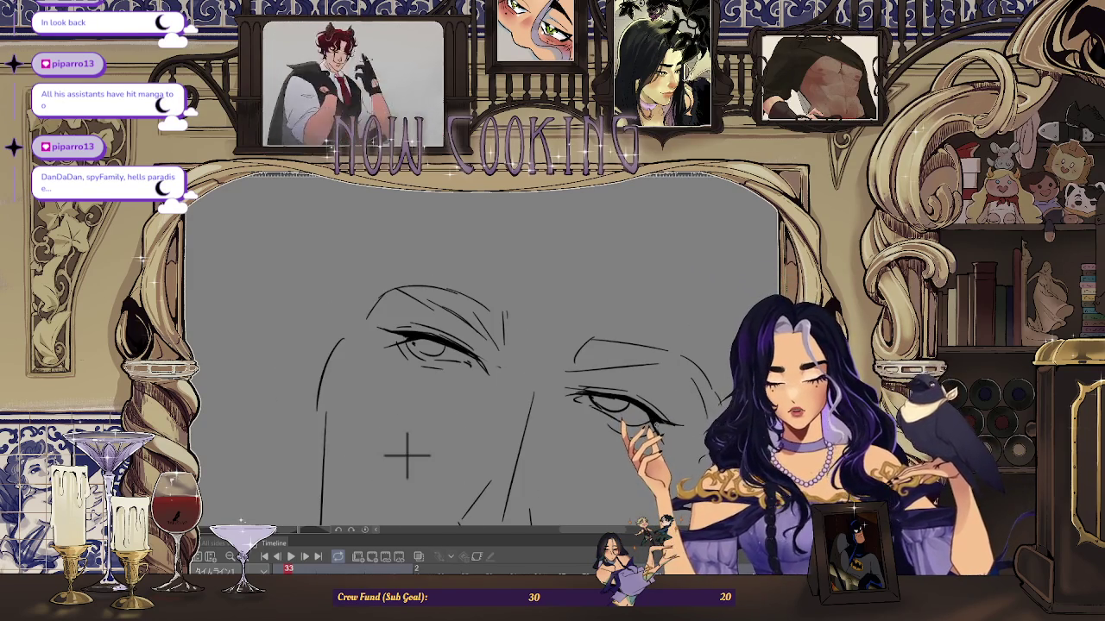
pyautogui.scroll(1, 381, 459)
pyautogui.scroll(-2, 509, 429)
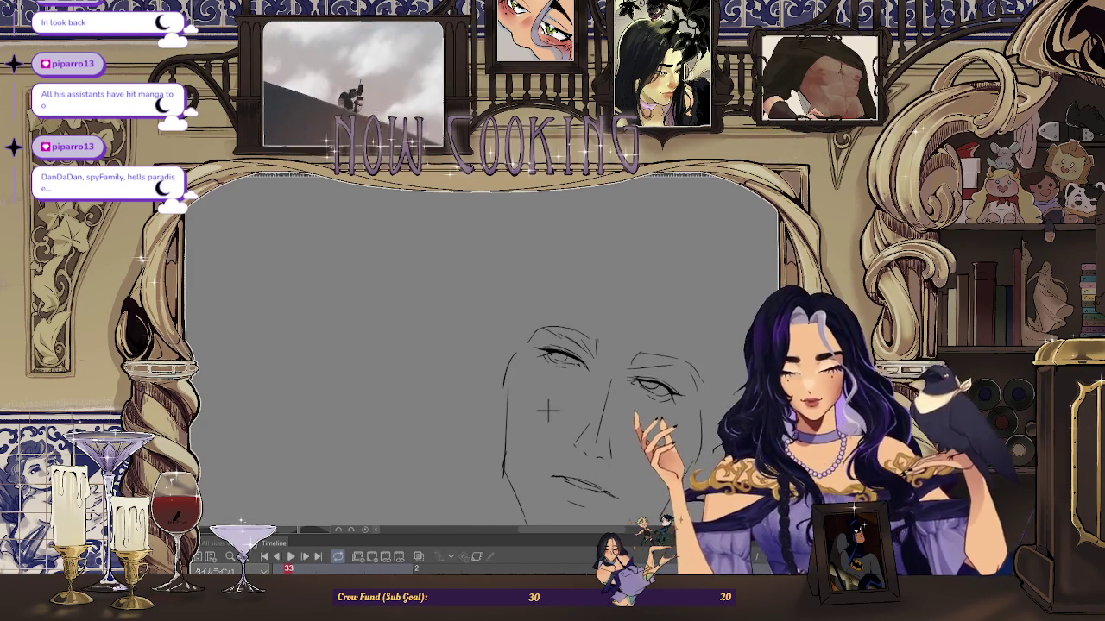
pyautogui.press('h')
pyautogui.scroll(-1, 464, 389)
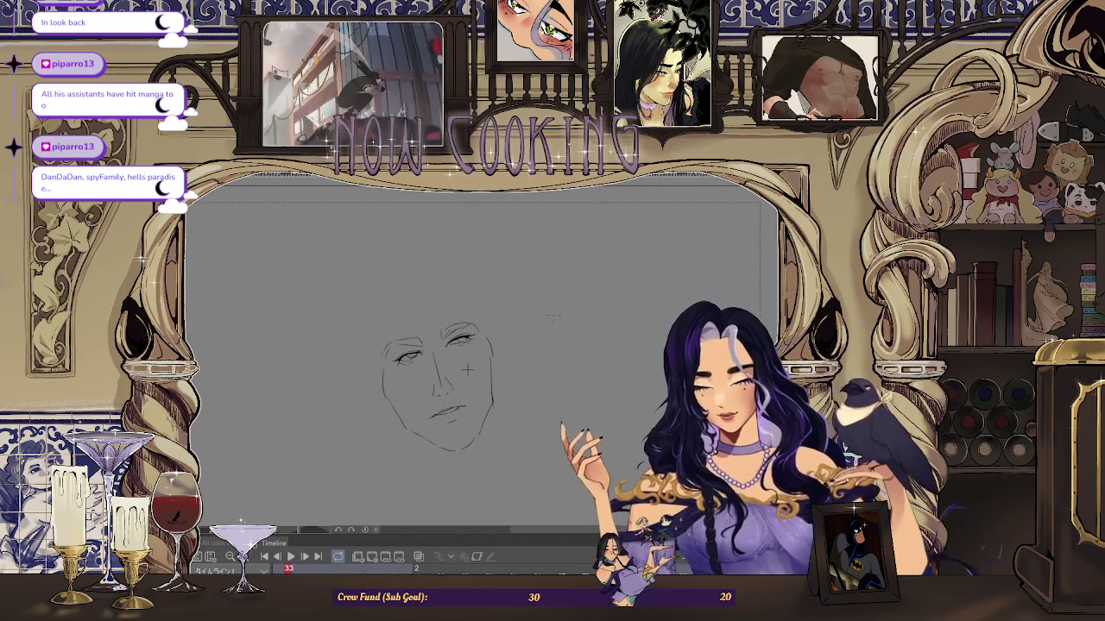
pyautogui.scroll(1, 464, 388)
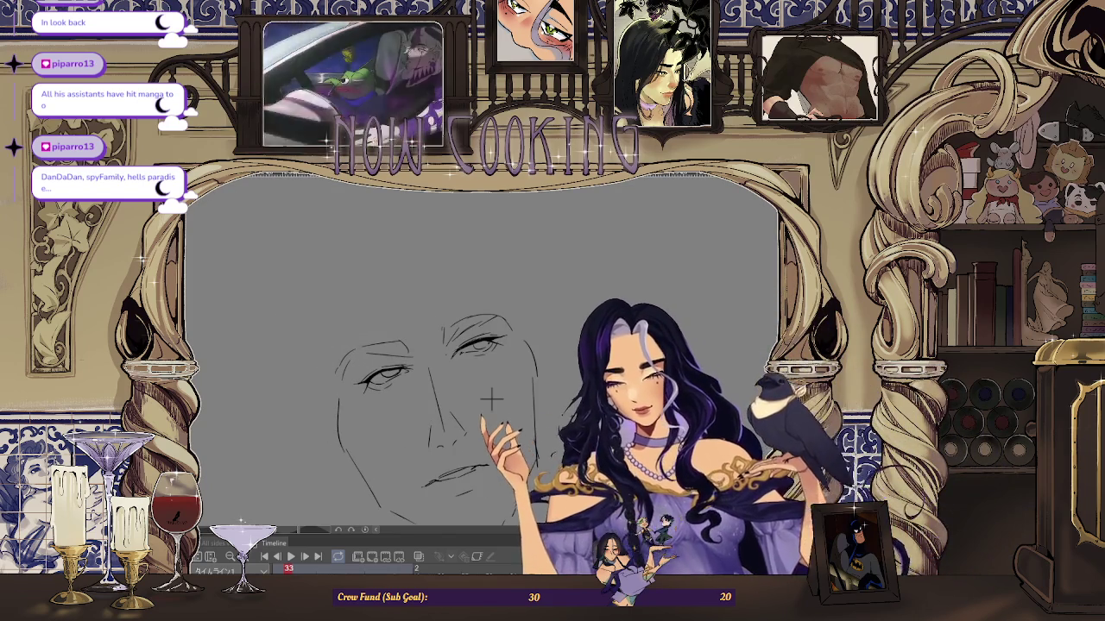
# Step: Lasso one eye, shift it outward and tilt it with Ctrl+T, then rotate the view upright
pyautogui.scroll(1, 497, 401)
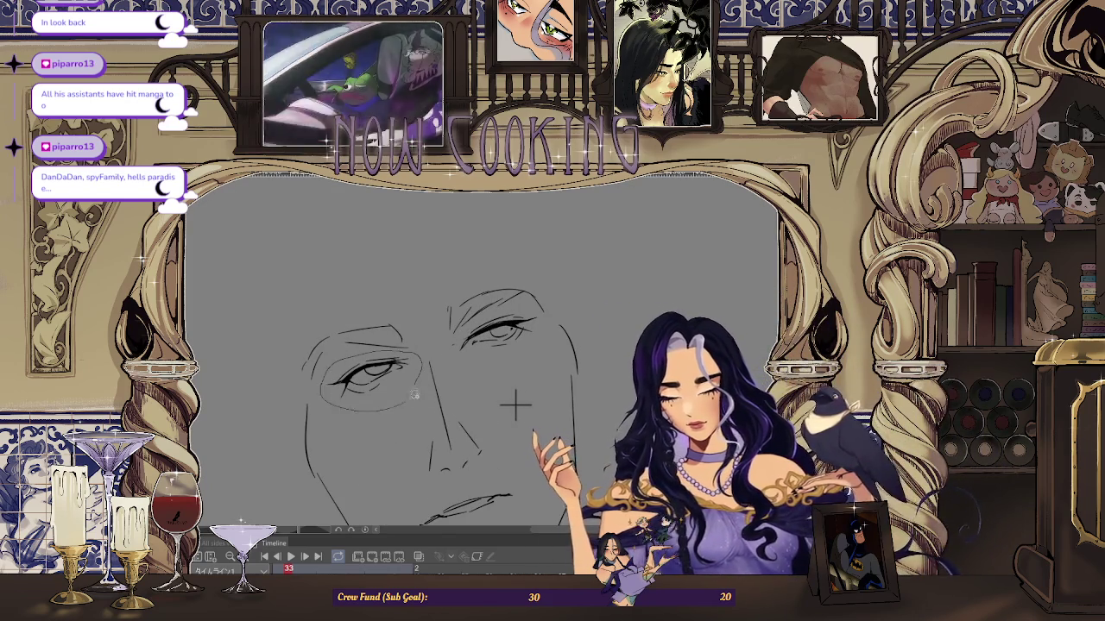
pyautogui.hotkey('ctrl', 'shift', 'd')
pyautogui.hotkey('ctrl', 't')
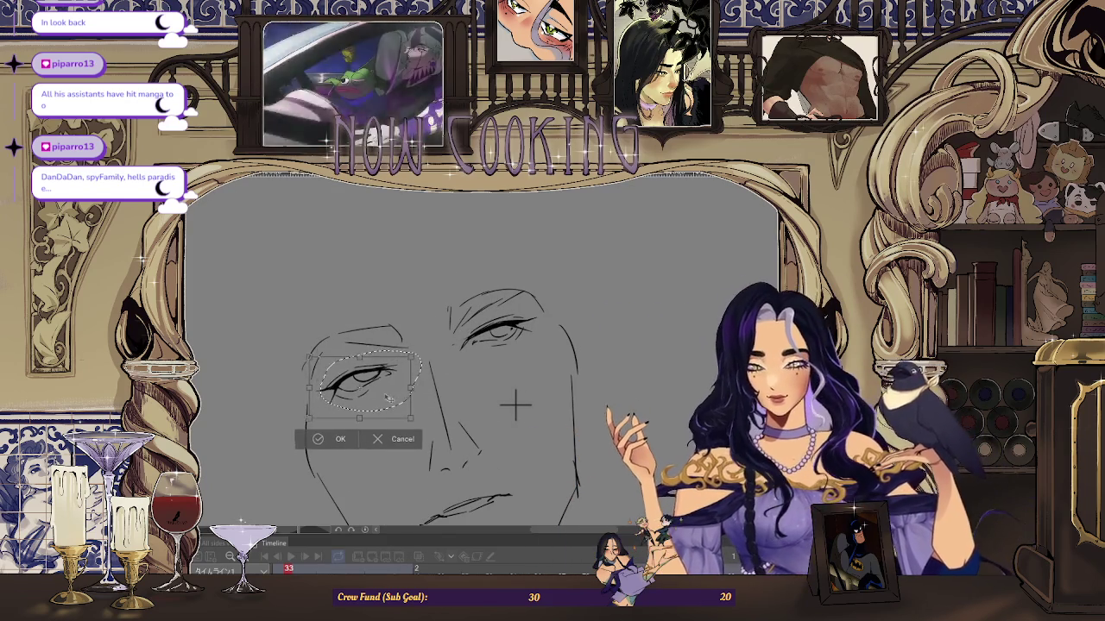
pyautogui.moveTo(389, 397); pyautogui.dragTo(380, 396)
pyautogui.click(336, 440)
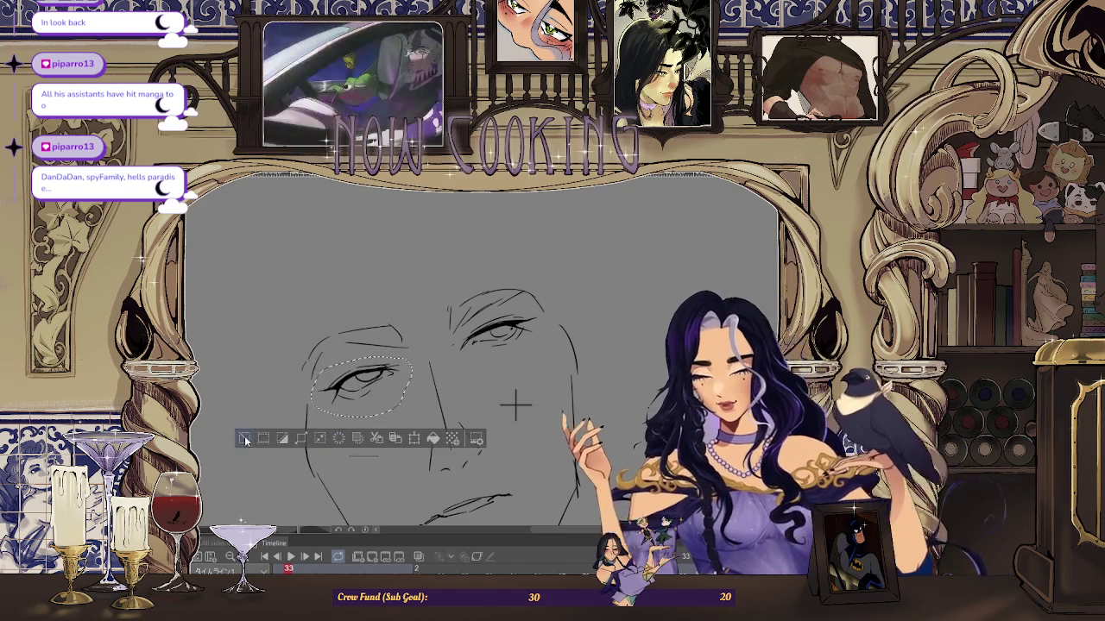
pyautogui.scroll(-3, 663, 259)
pyautogui.moveTo(496, 365); pyautogui.dragTo(595, 310)
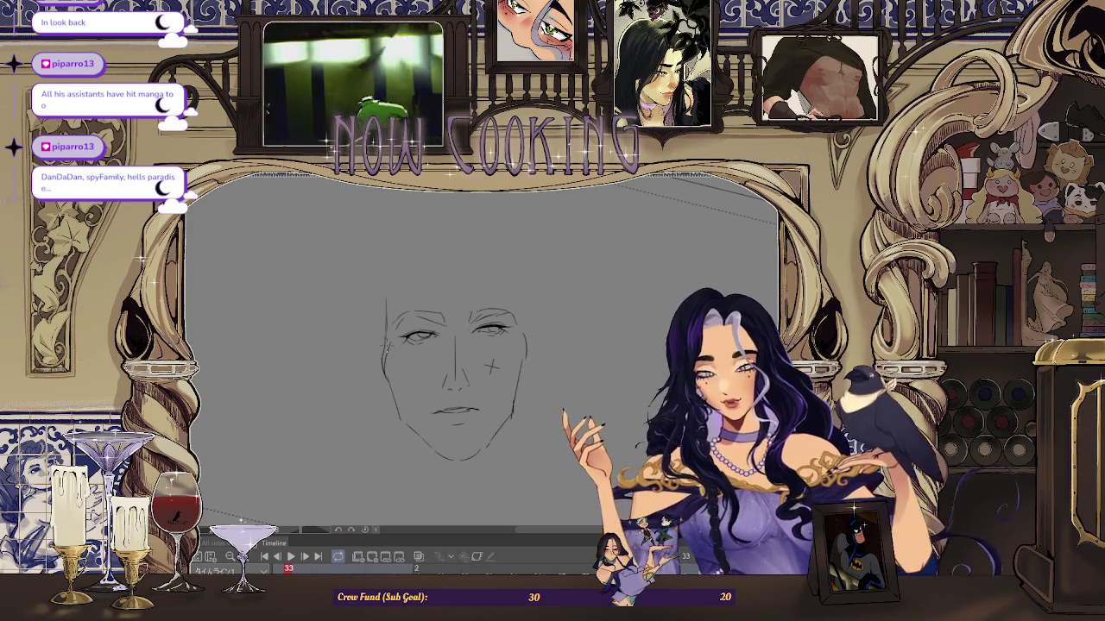
pyautogui.hotkey('ctrl', 'z')
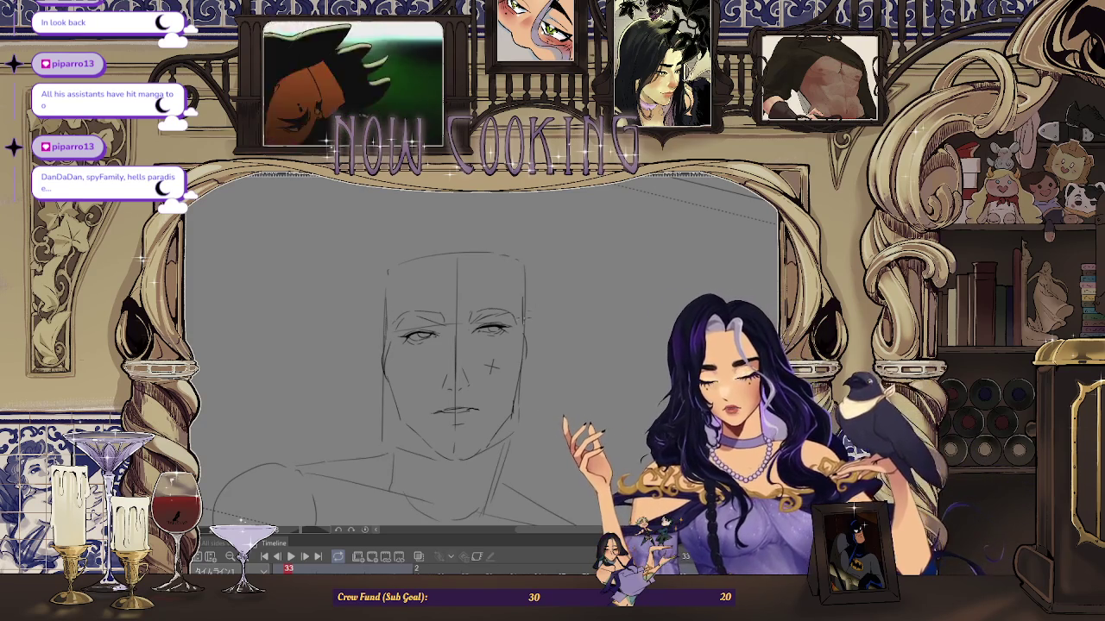
pyautogui.hotkey('ctrl', 'z')
pyautogui.scroll(2, 449, 332)
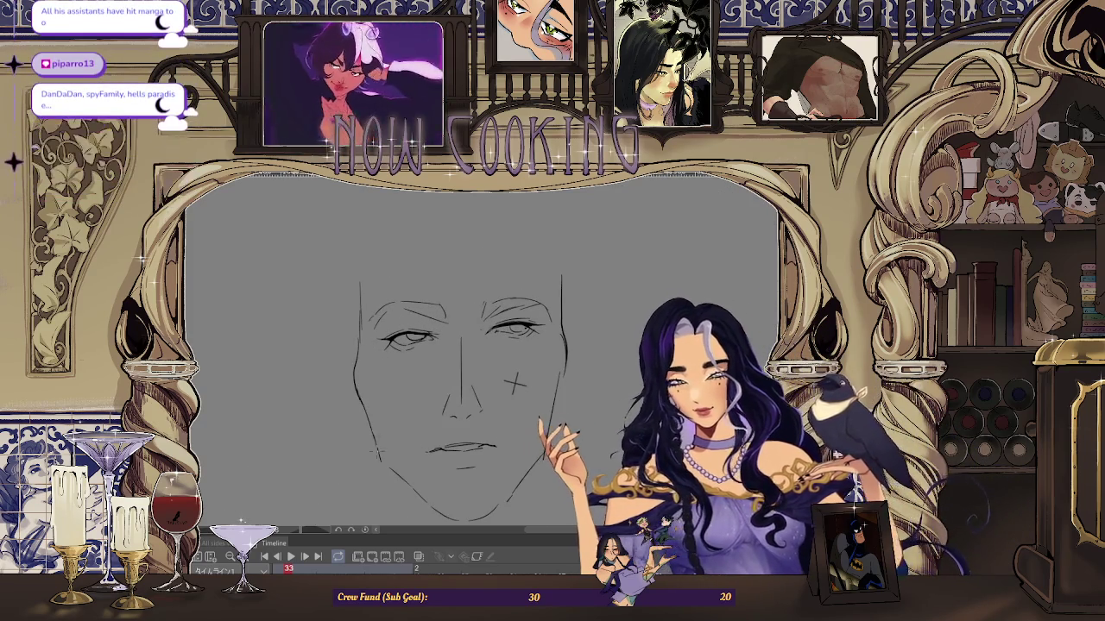
pyautogui.scroll(-2, 563, 352)
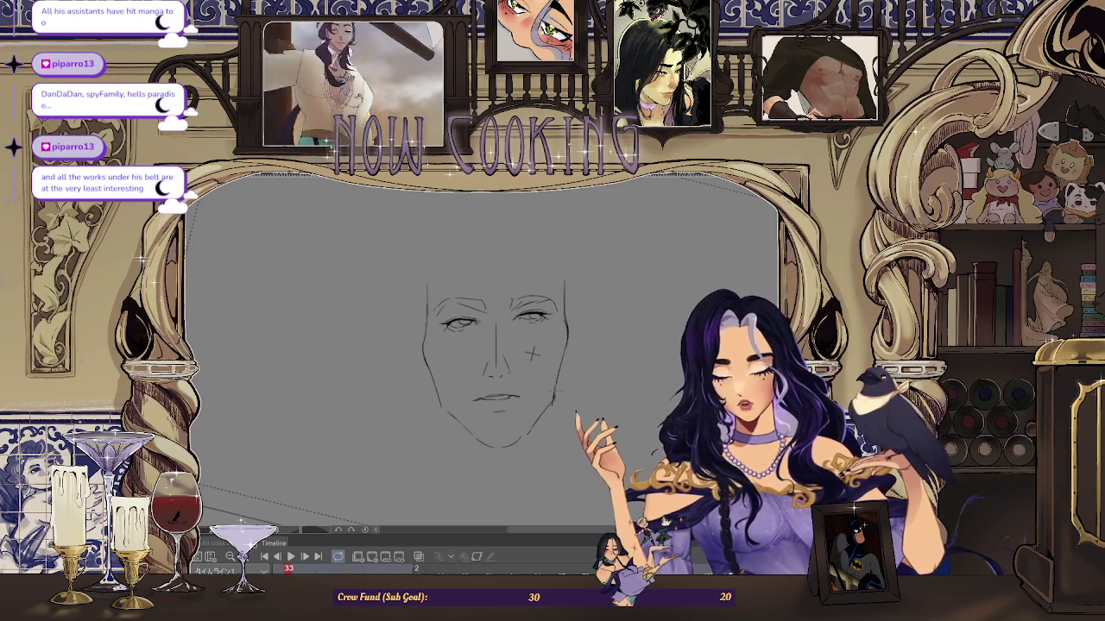
pyautogui.scroll(1, 532, 354)
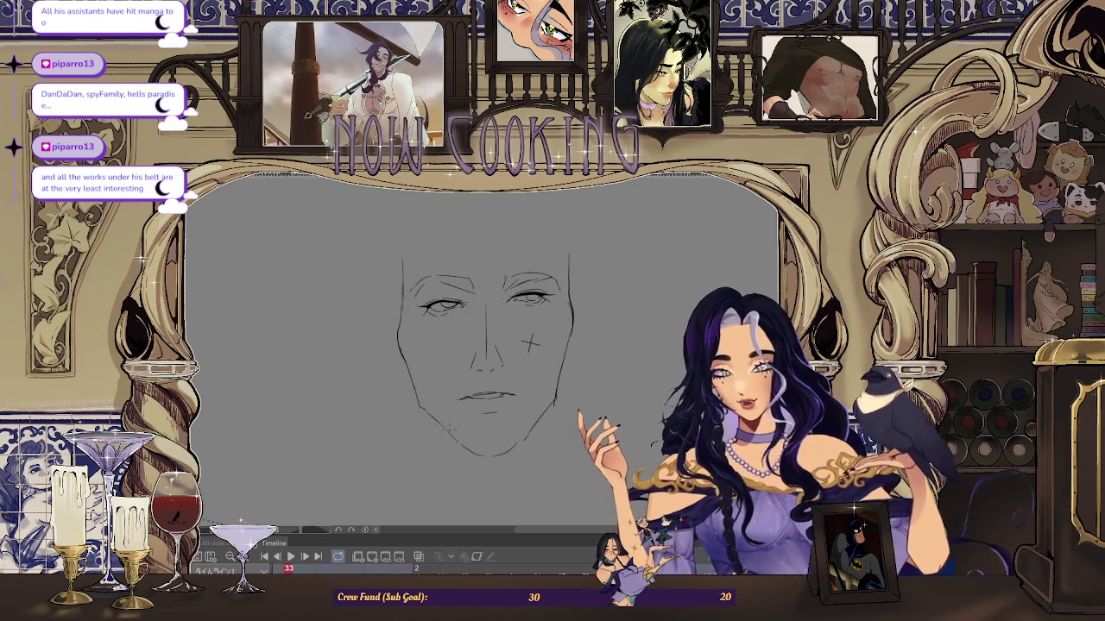
pyautogui.scroll(2, 530, 345)
pyautogui.scroll(1, 530, 344)
pyautogui.scroll(1, 530, 344)
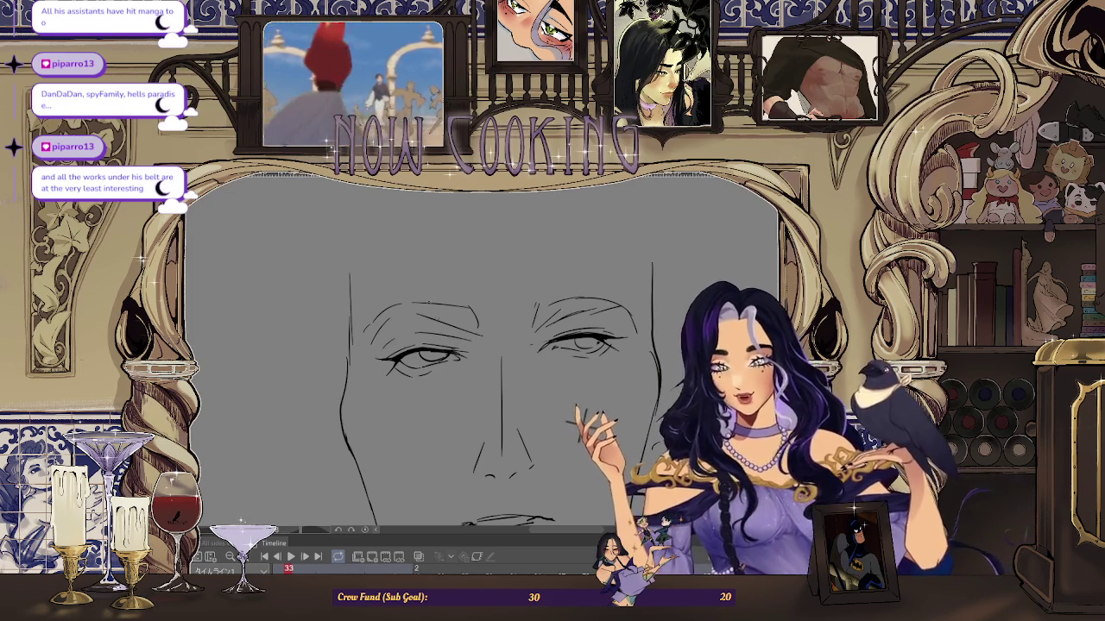
pyautogui.scroll(1, 483, 362)
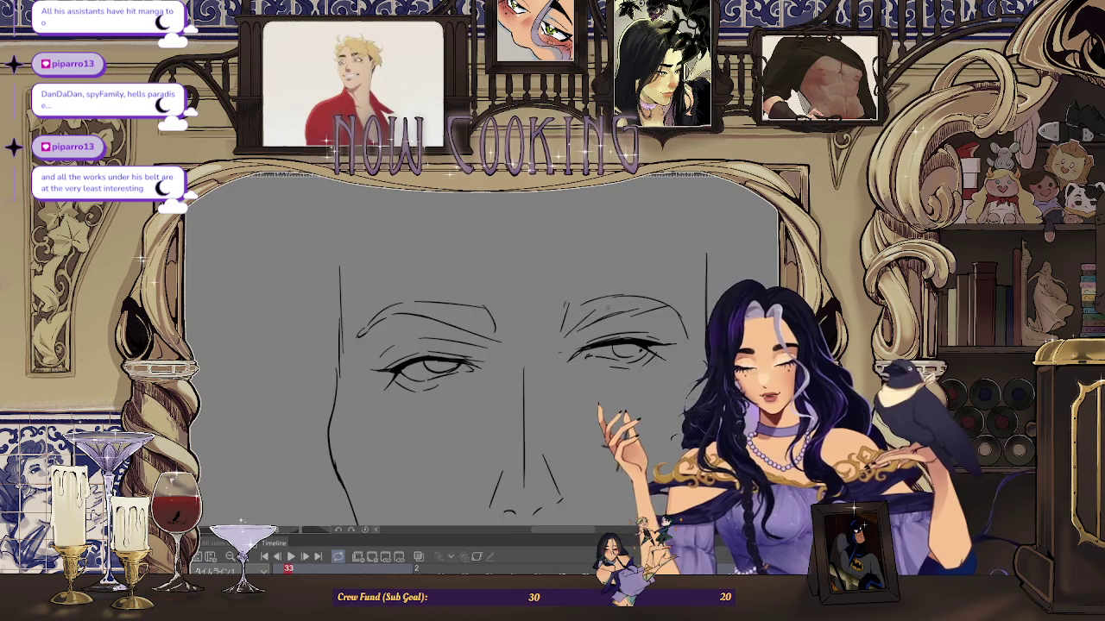
pyautogui.scroll(2, 607, 306)
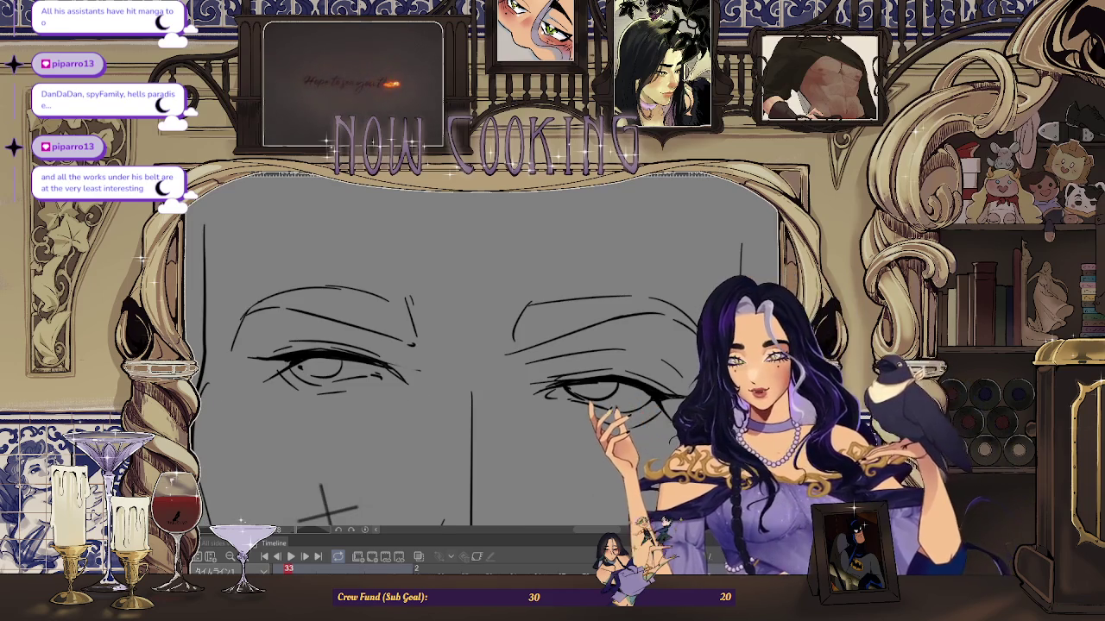
pyautogui.scroll(-5, 587, 333)
pyautogui.scroll(5, 587, 334)
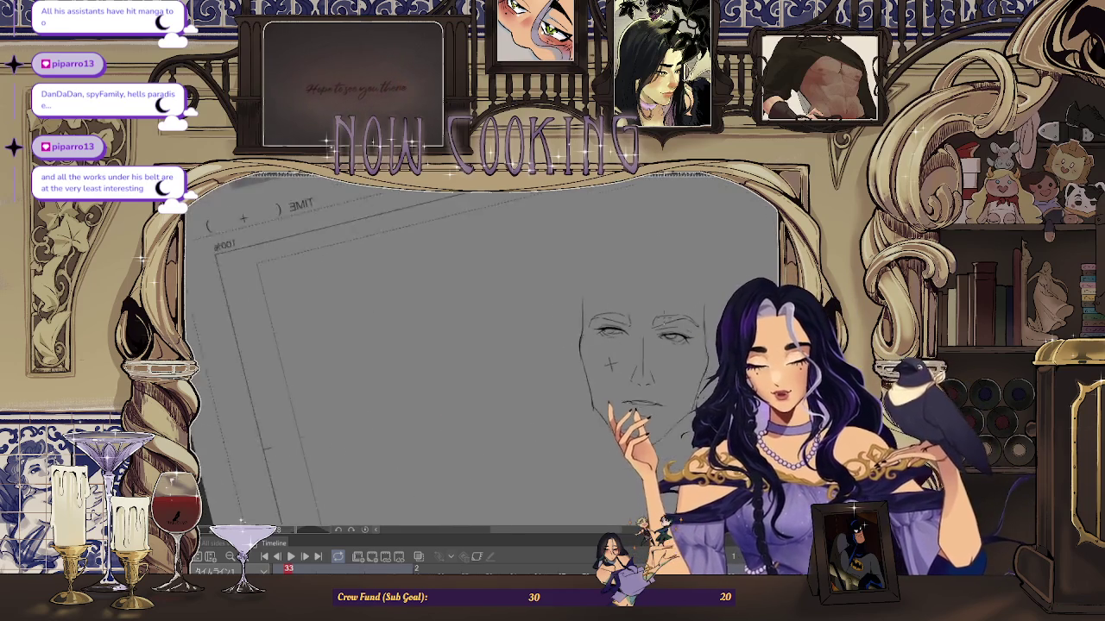
pyautogui.scroll(2, 517, 285)
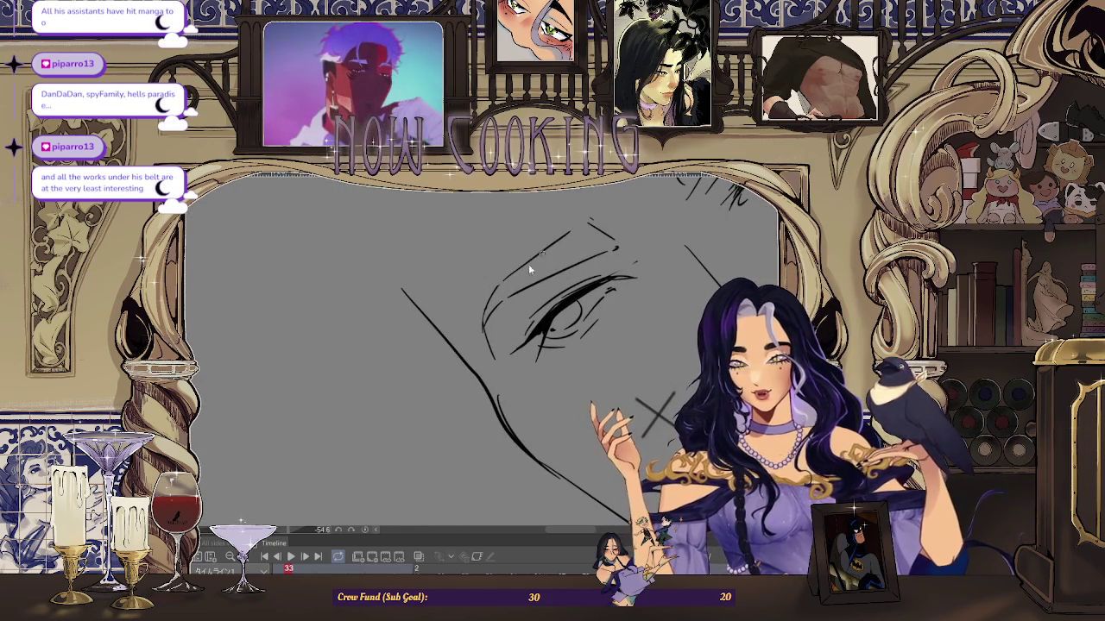
pyautogui.moveTo(583, 235)
pyautogui.mouseDown()
pyautogui.moveTo(604, 328)
pyautogui.moveTo(469, 488)
pyautogui.mouseUp()
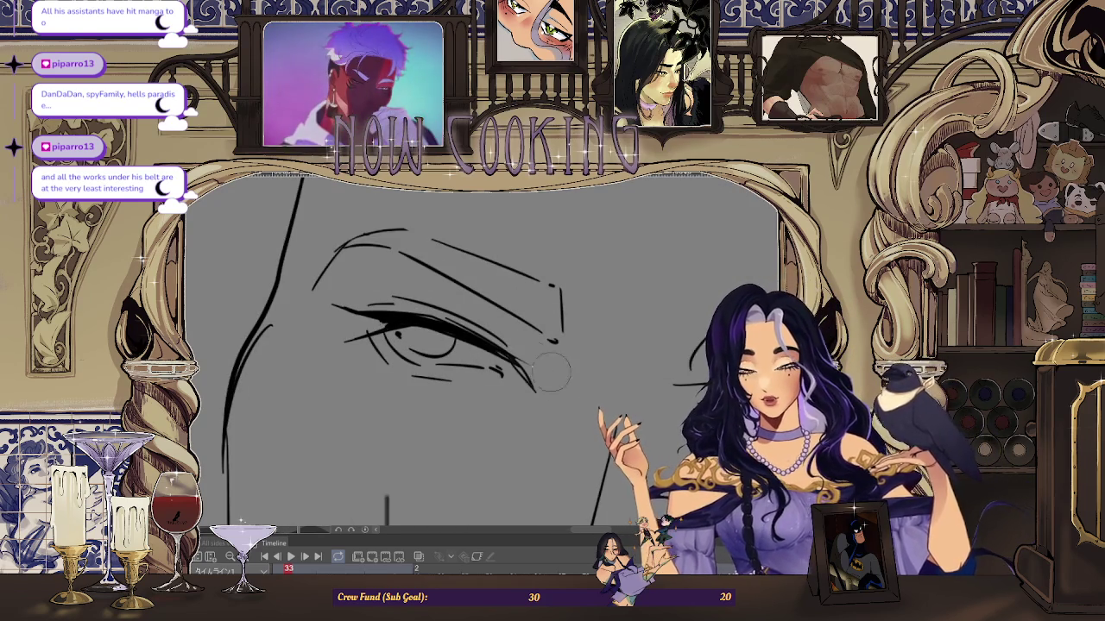
pyautogui.moveTo(528, 354)
pyautogui.mouseDown()
pyautogui.moveTo(575, 363)
pyautogui.moveTo(505, 349)
pyautogui.moveTo(383, 414)
pyautogui.mouseUp()
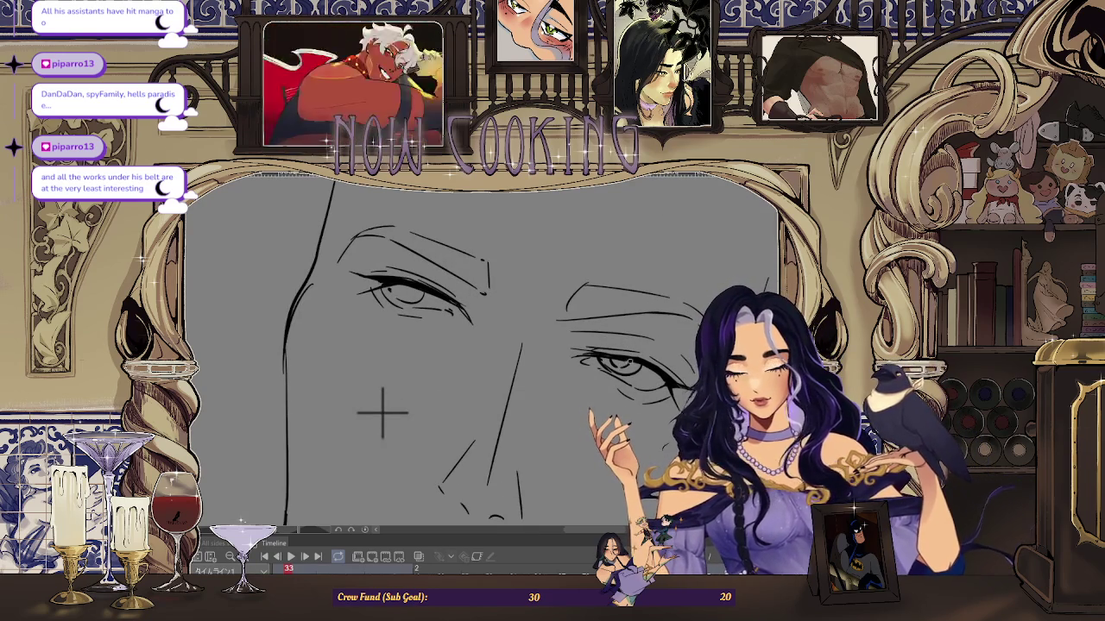
pyautogui.moveTo(382, 414)
pyautogui.mouseDown()
pyautogui.moveTo(382, 402)
pyautogui.moveTo(378, 441)
pyautogui.mouseUp()
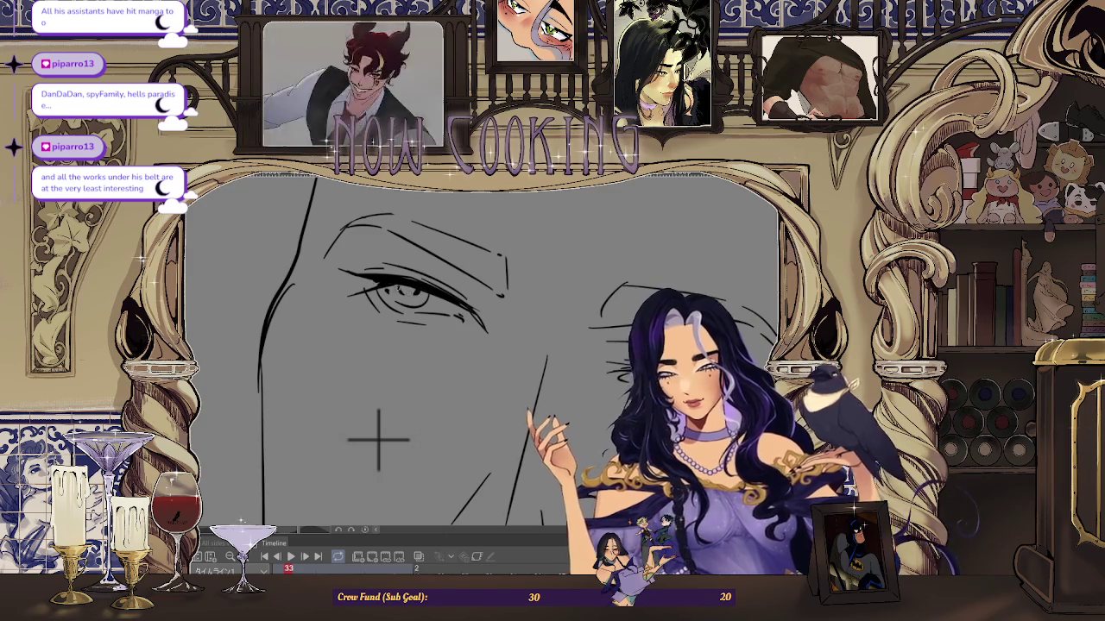
pyautogui.scroll(-3, 438, 365)
pyautogui.scroll(-2, 462, 343)
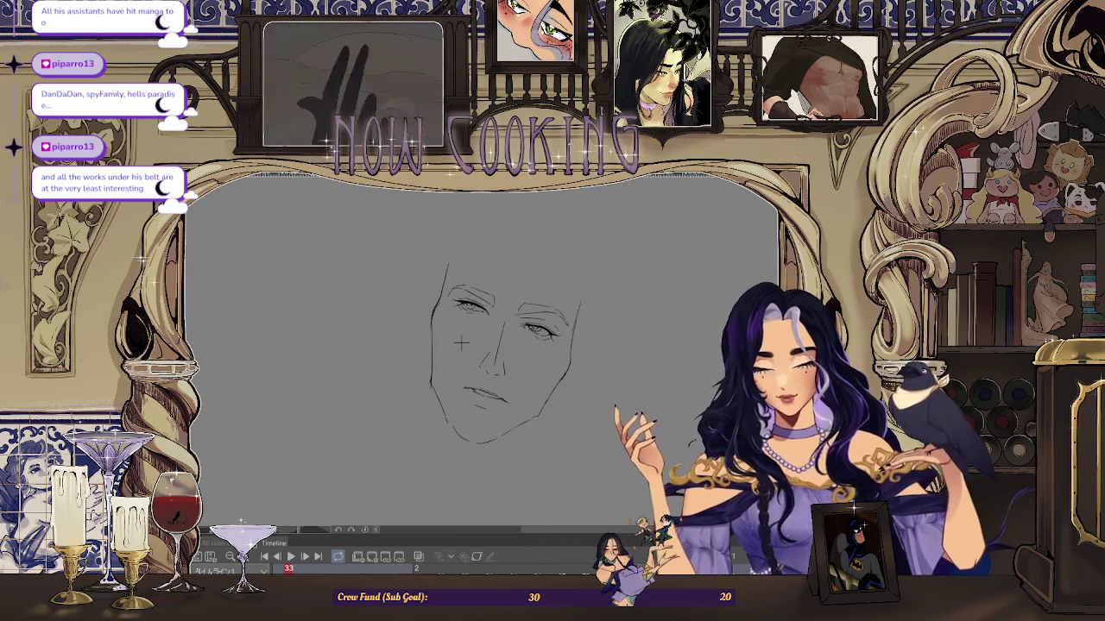
pyautogui.scroll(-5, 496, 285)
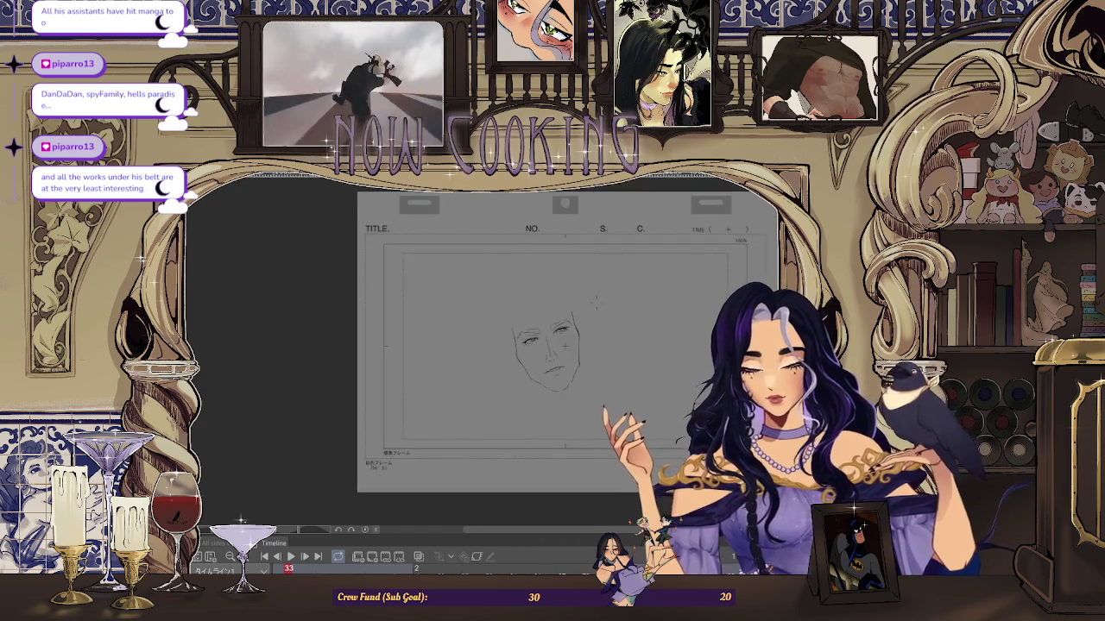
pyautogui.scroll(5, 608, 294)
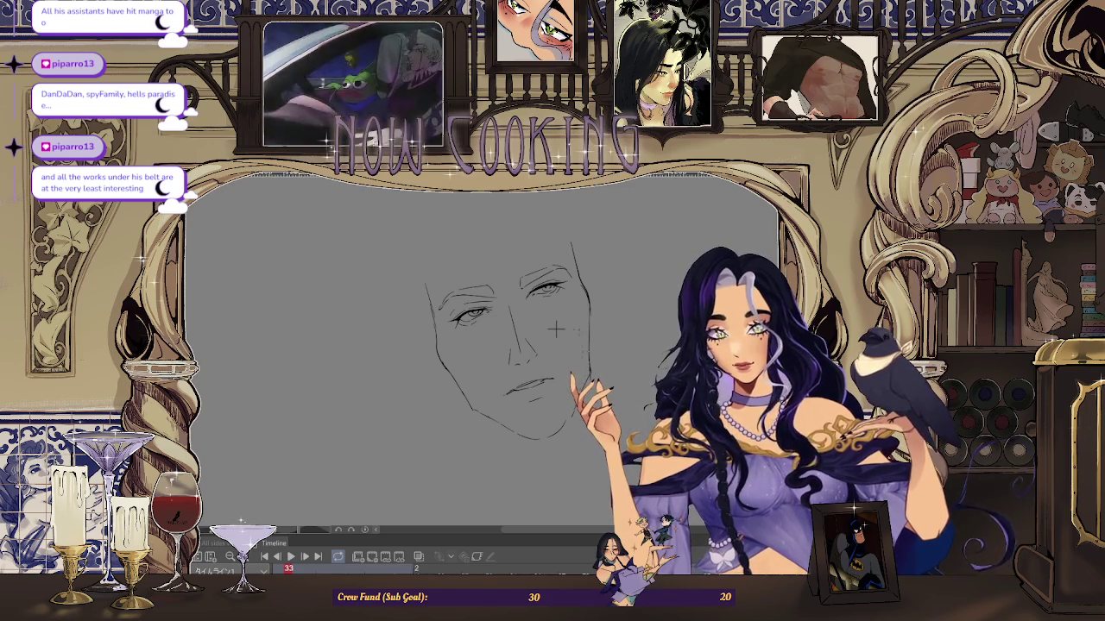
pyautogui.scroll(1, 553, 327)
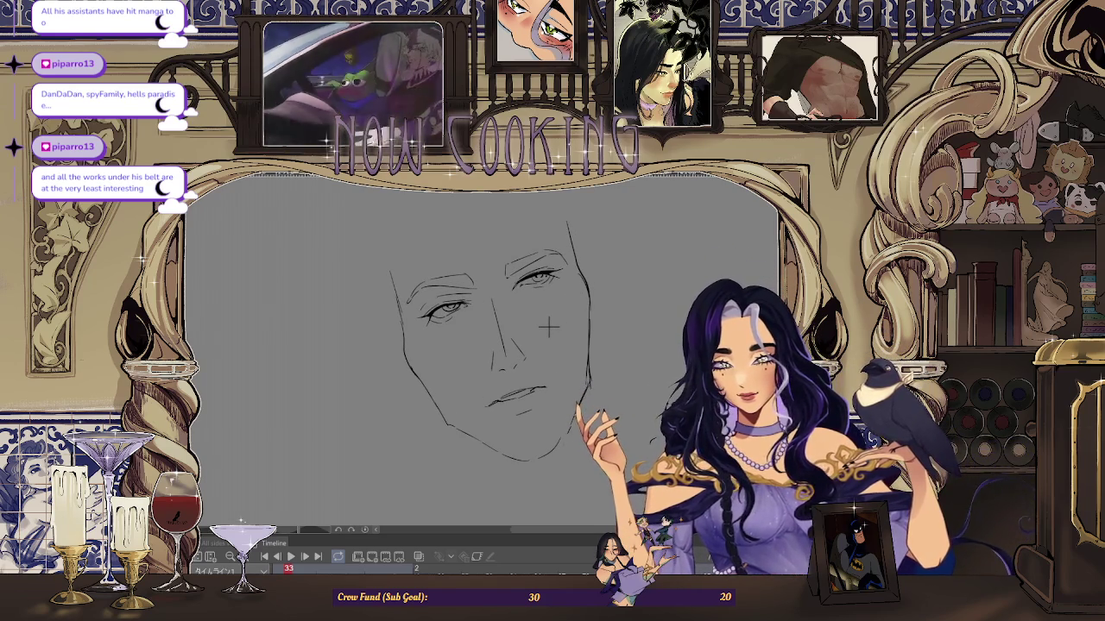
pyautogui.scroll(-2, 549, 326)
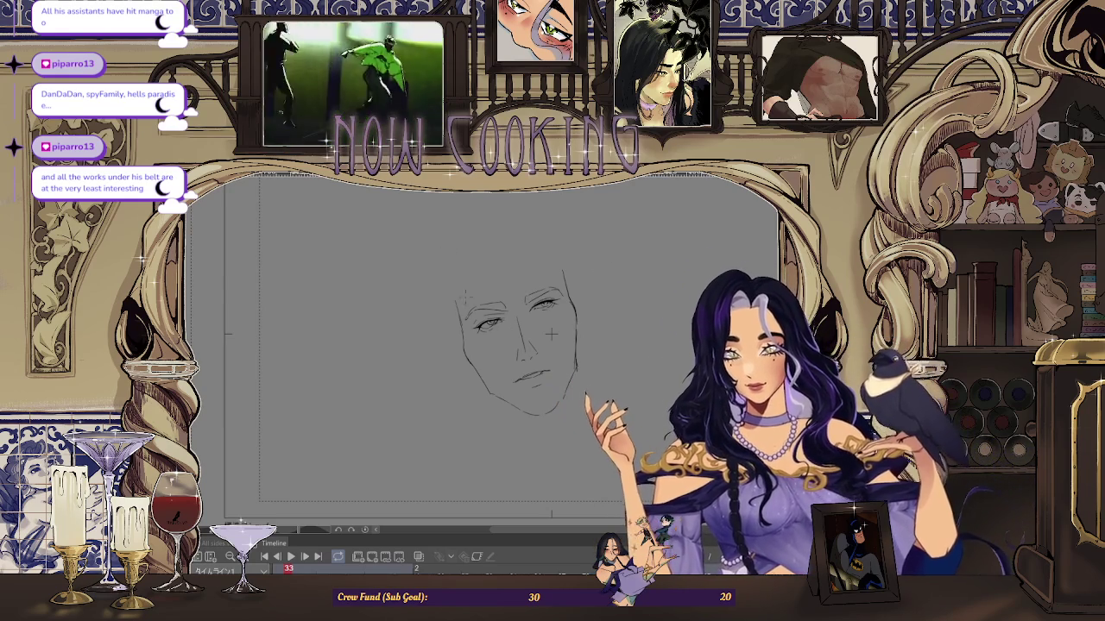
pyautogui.scroll(1, 550, 333)
pyautogui.scroll(1, 582, 342)
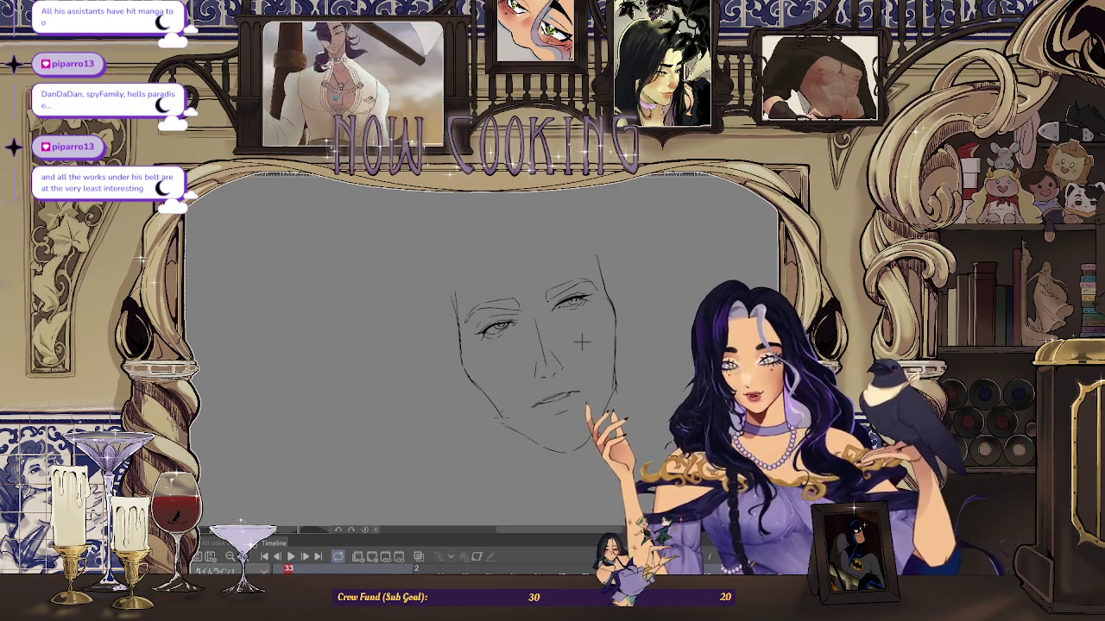
pyautogui.scroll(1, 581, 342)
pyautogui.scroll(1, 574, 354)
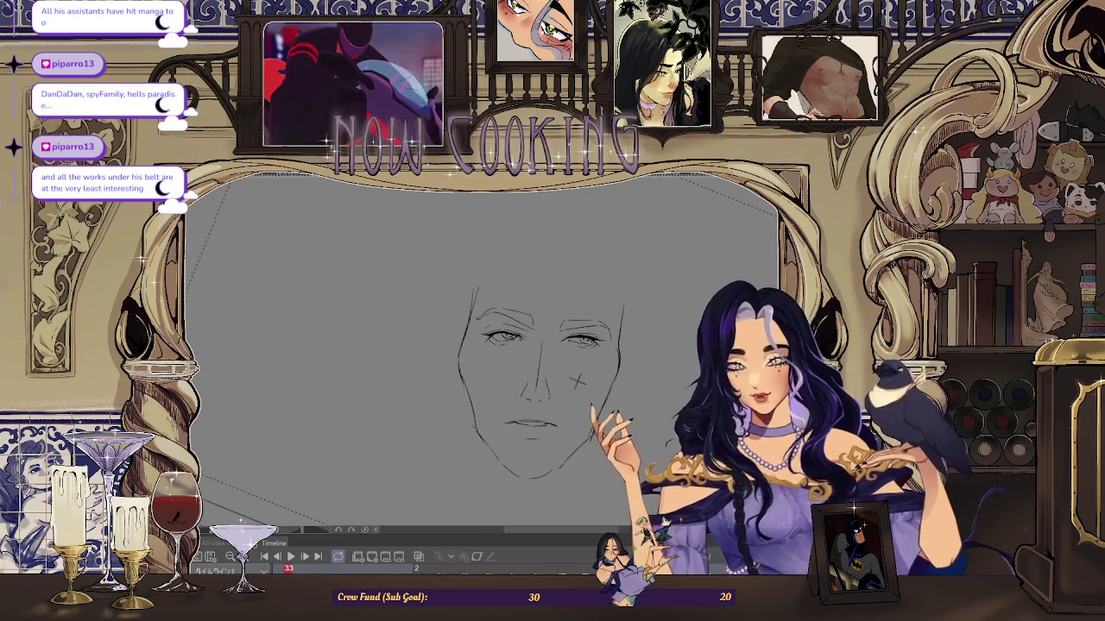
pyautogui.scroll(1, 566, 368)
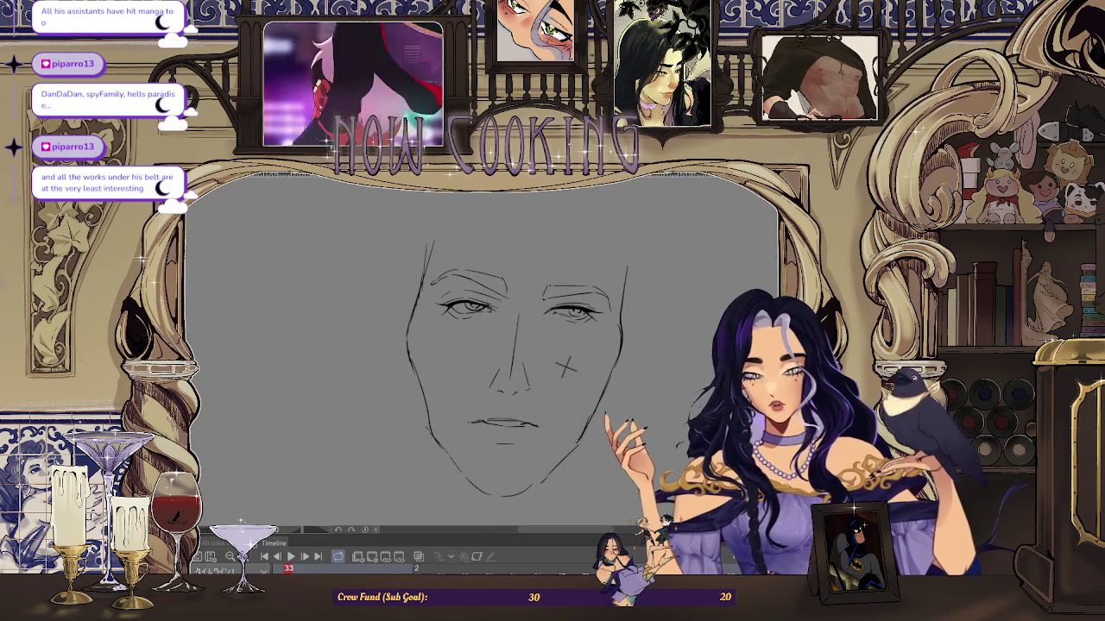
pyautogui.scroll(1, 553, 450)
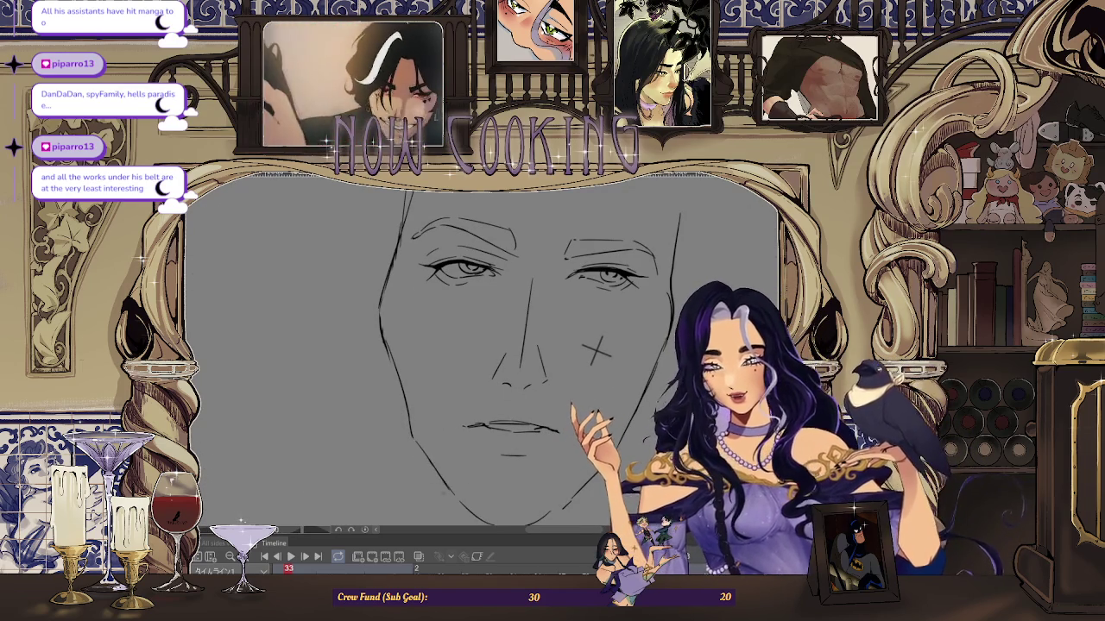
pyautogui.scroll(1, 400, 471)
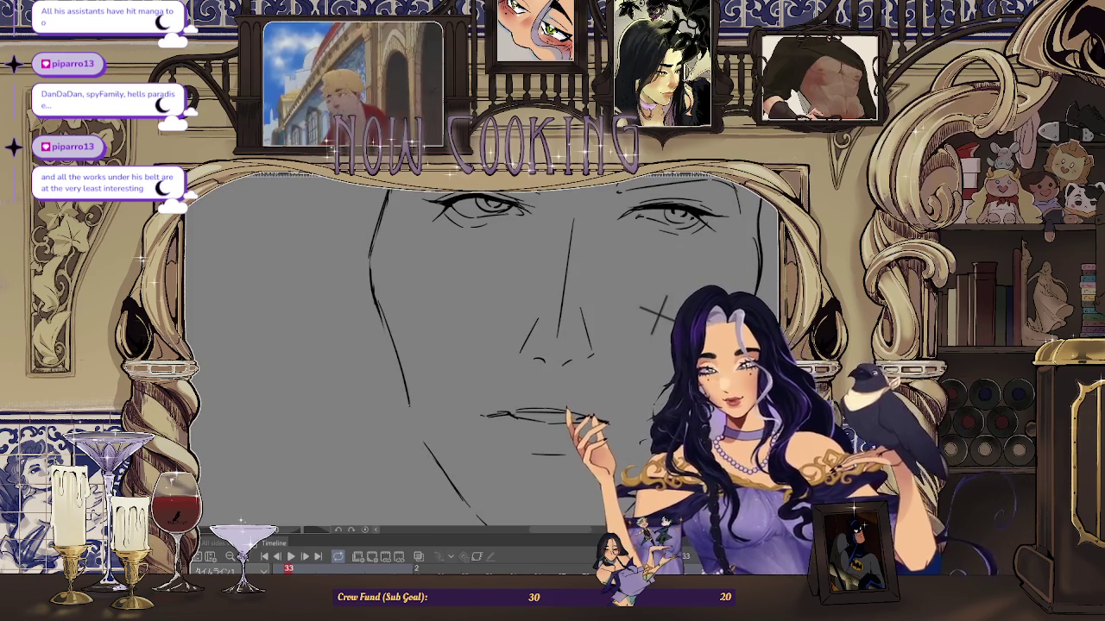
pyautogui.scroll(-2, 483, 363)
pyautogui.scroll(1, 483, 363)
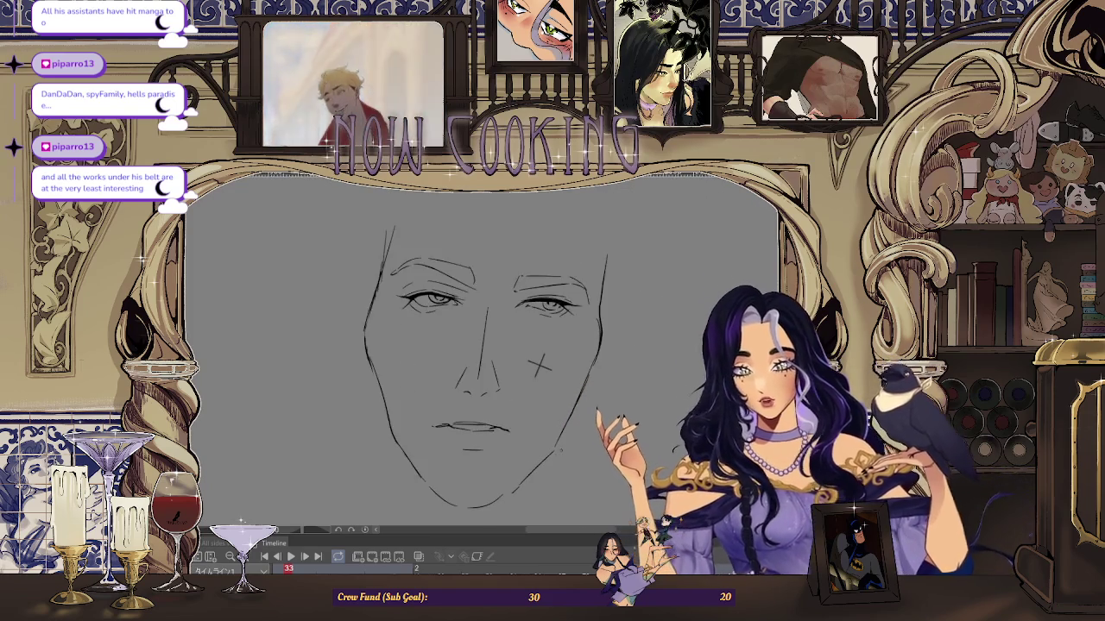
pyautogui.scroll(1, 484, 362)
pyautogui.scroll(1, 483, 362)
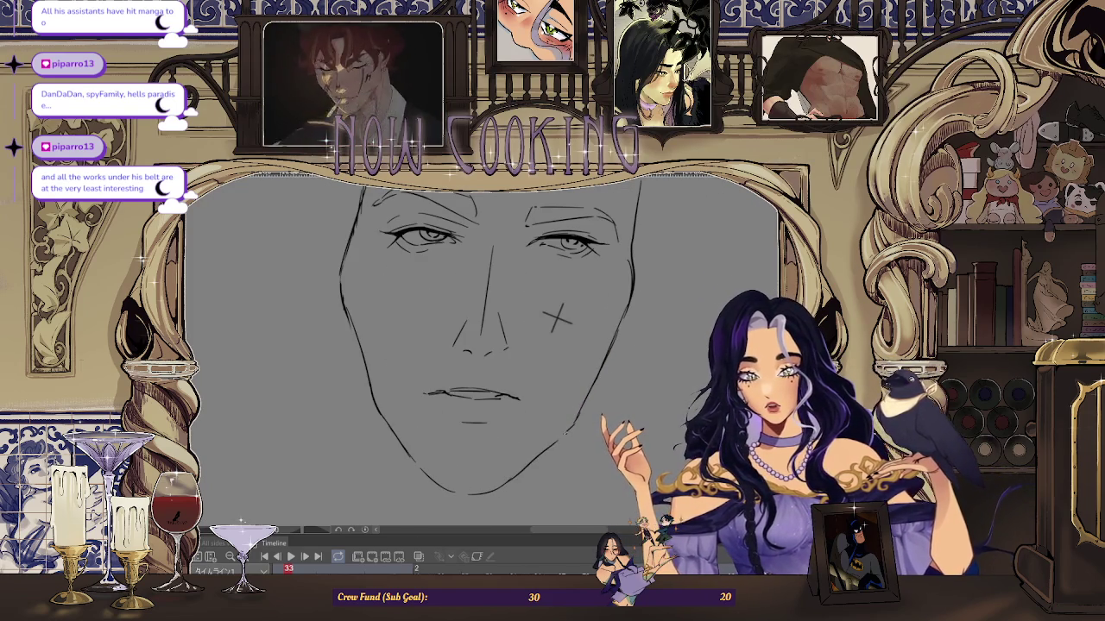
pyautogui.scroll(-1, 557, 438)
pyautogui.scroll(-1, 535, 453)
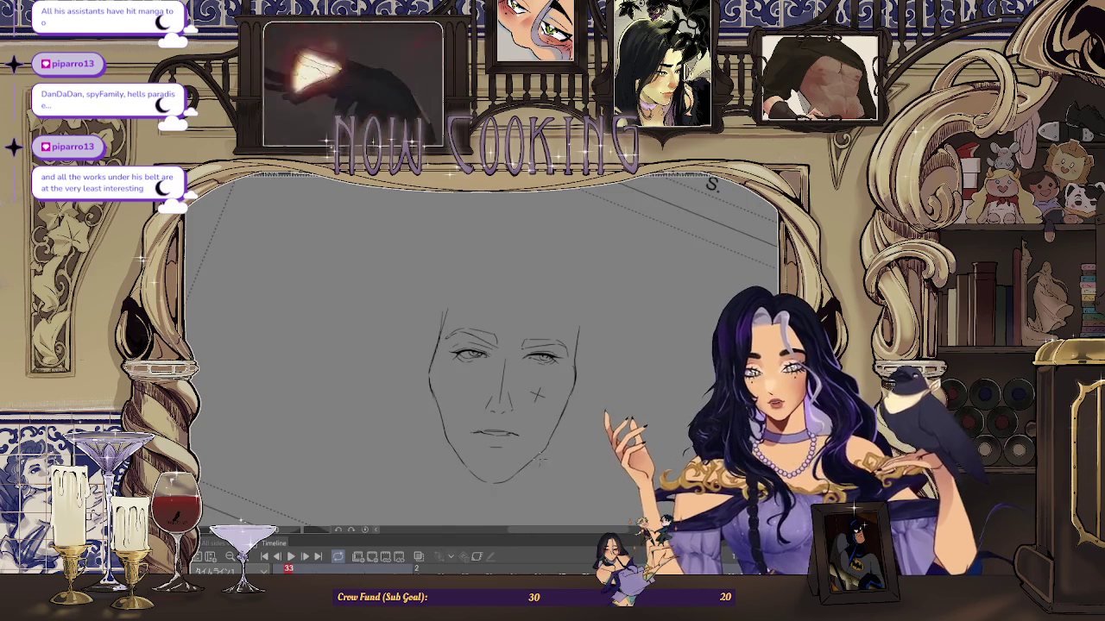
pyautogui.scroll(1, 518, 471)
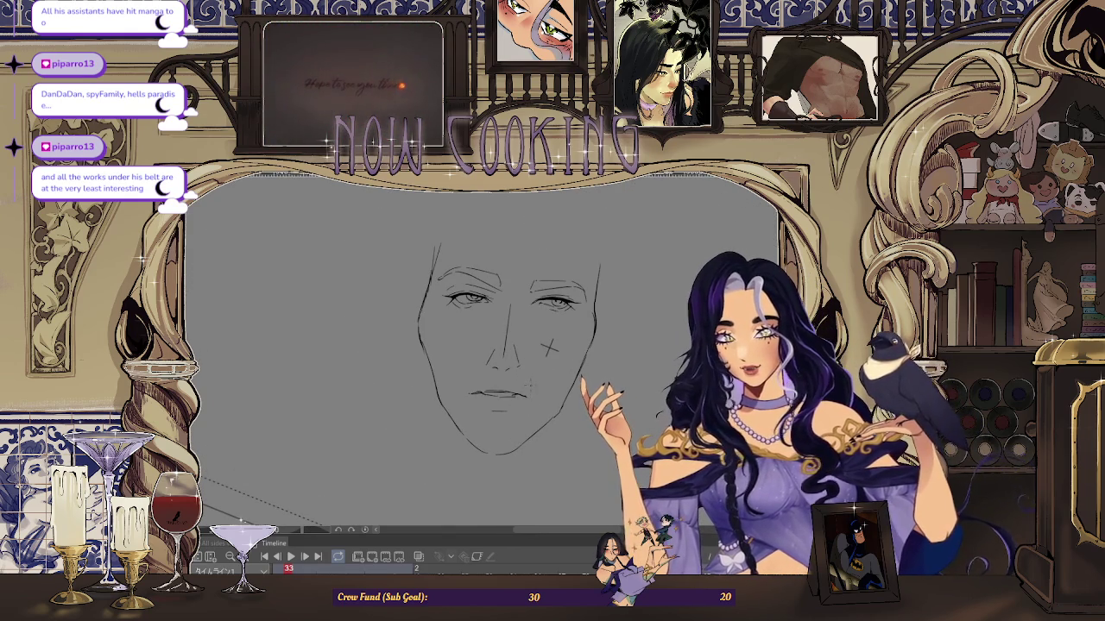
pyautogui.scroll(-1, 549, 347)
pyautogui.scroll(-1, 533, 449)
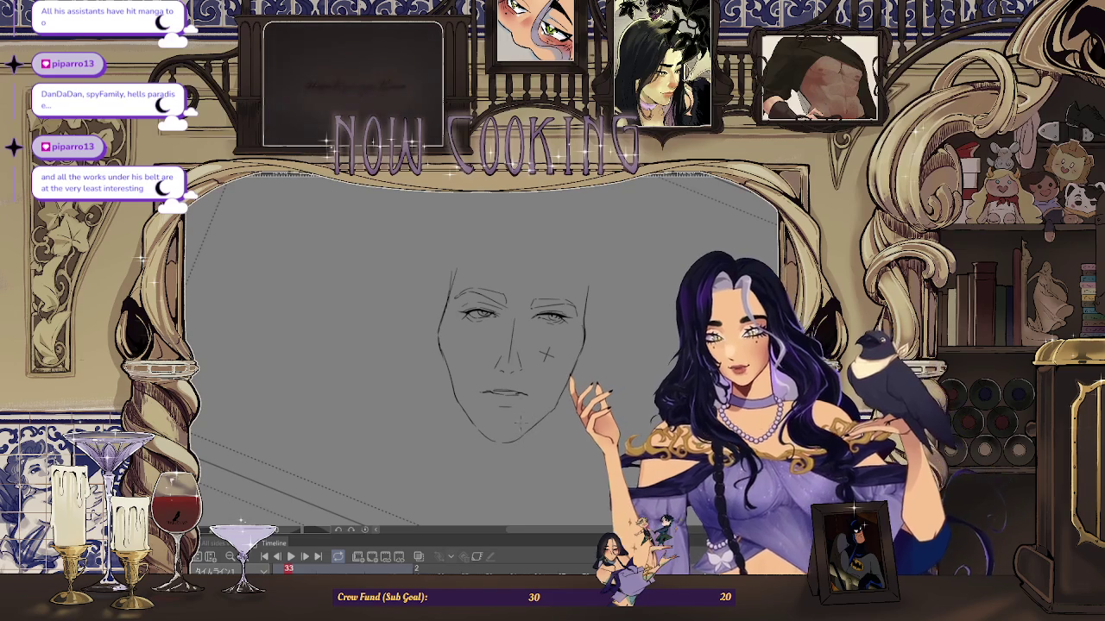
pyautogui.scroll(2, 533, 448)
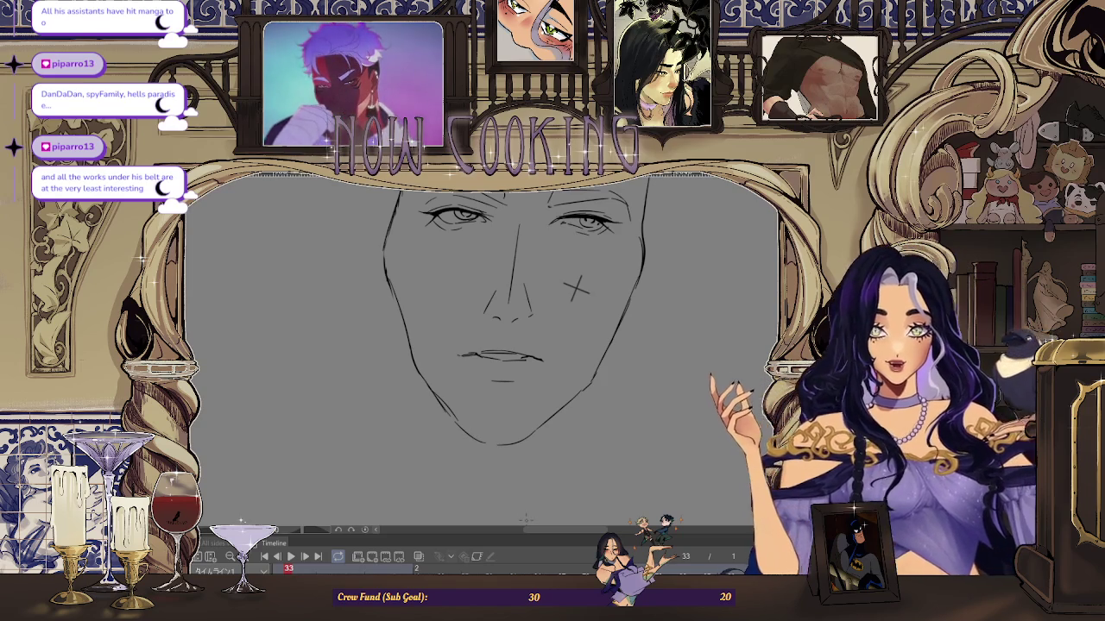
pyautogui.hotkey('ctrl', '-')
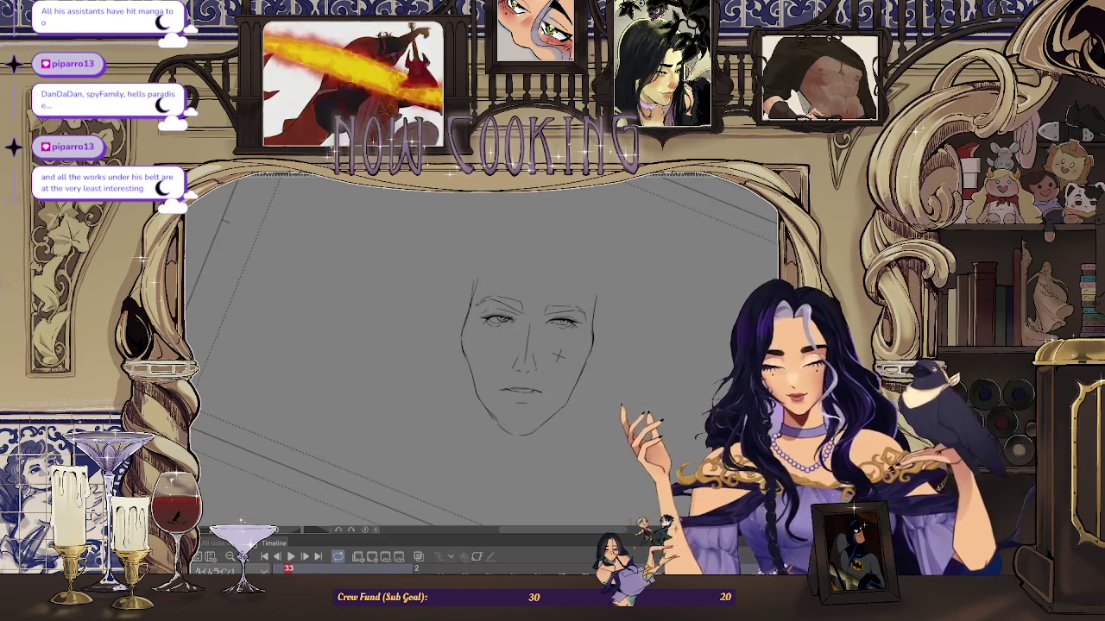
pyautogui.moveTo(559, 356); pyautogui.dragTo(486, 343)
pyautogui.scroll(2, 391, 288)
pyautogui.scroll(1, 391, 287)
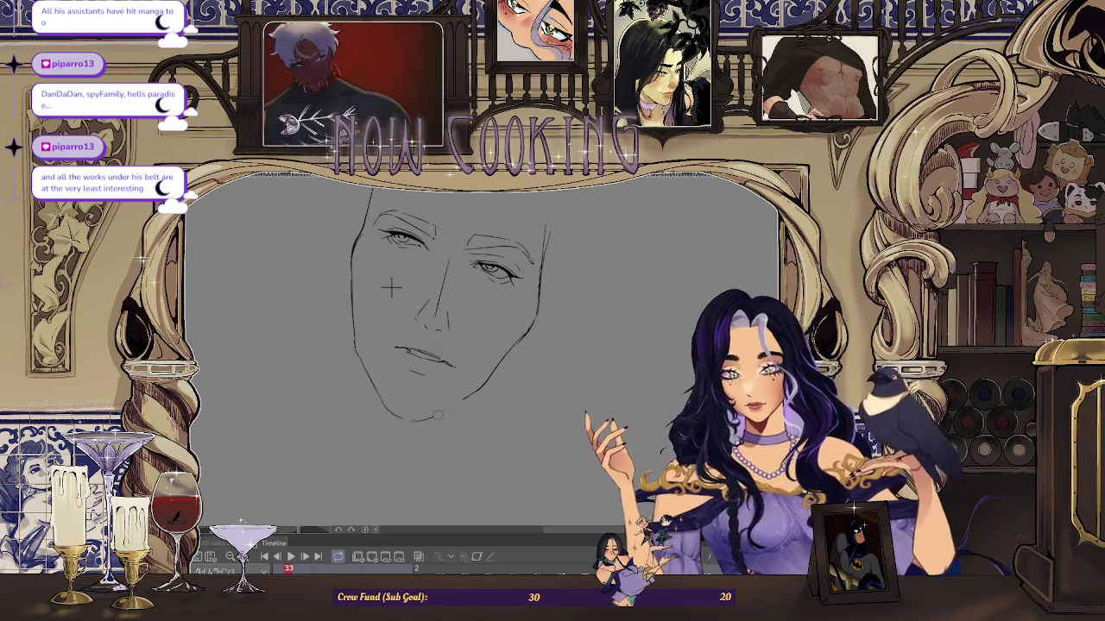
pyautogui.scroll(1, 372, 248)
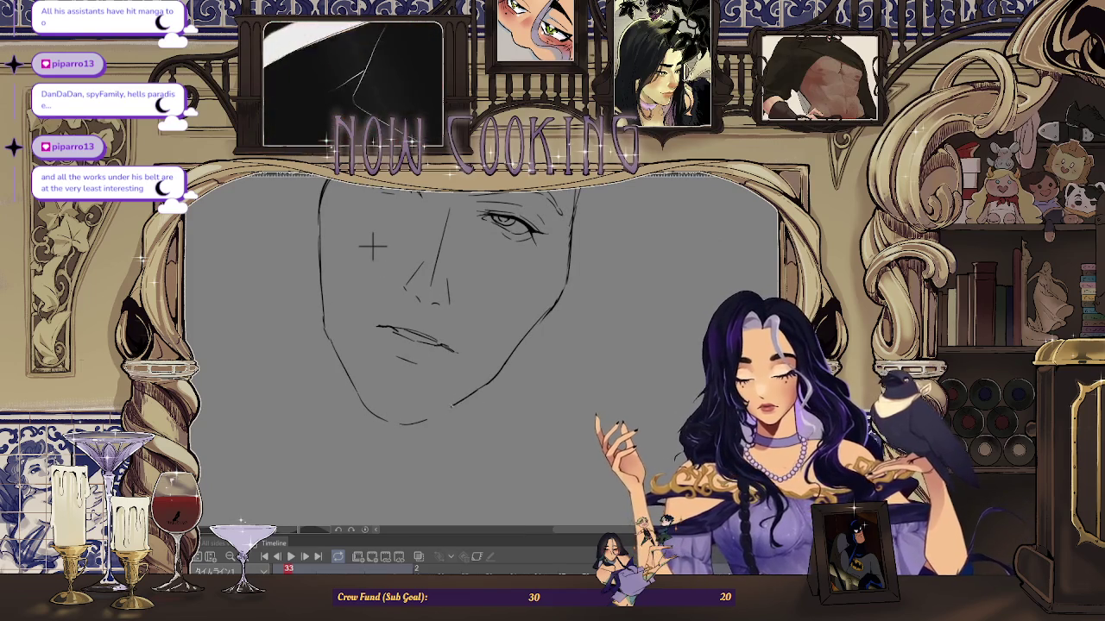
pyautogui.hotkey('ctrl', '-')
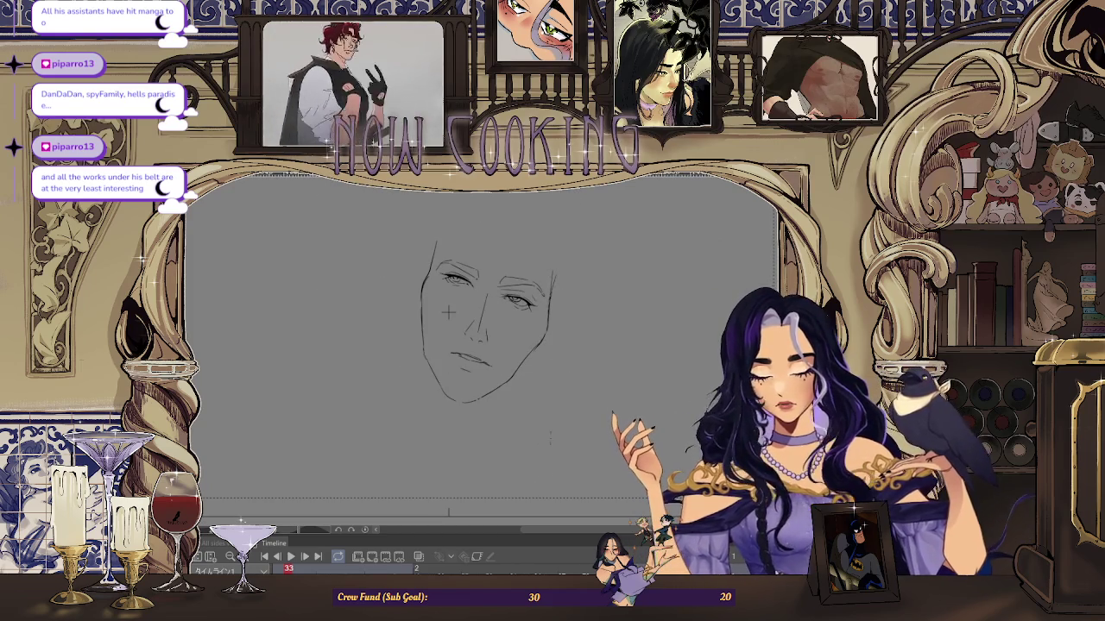
pyautogui.scroll(1, 493, 259)
pyautogui.scroll(1, 493, 259)
pyautogui.scroll(1, 493, 259)
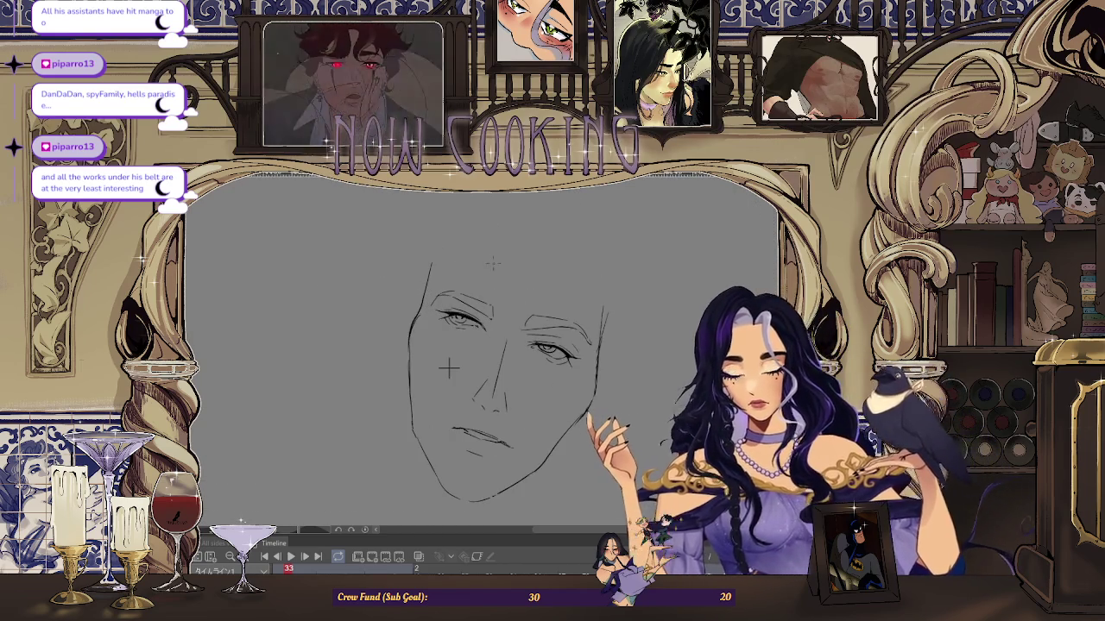
pyautogui.hotkey('ctrl', 'z')
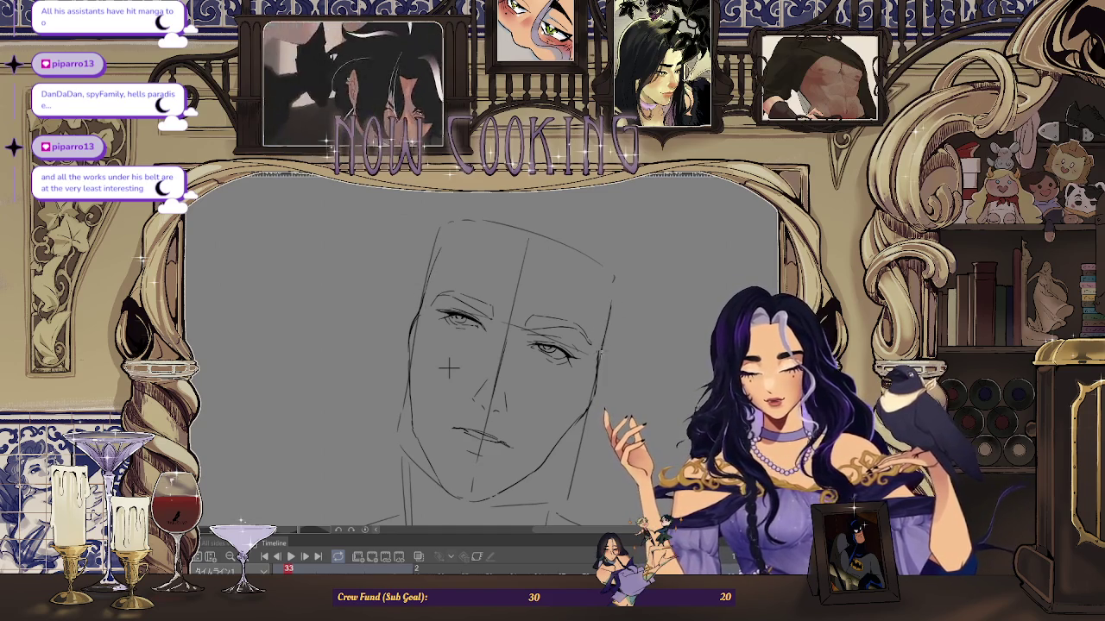
pyautogui.scroll(-1, 605, 346)
pyautogui.scroll(-1, 604, 345)
pyautogui.scroll(-1, 608, 341)
pyautogui.scroll(-1, 611, 336)
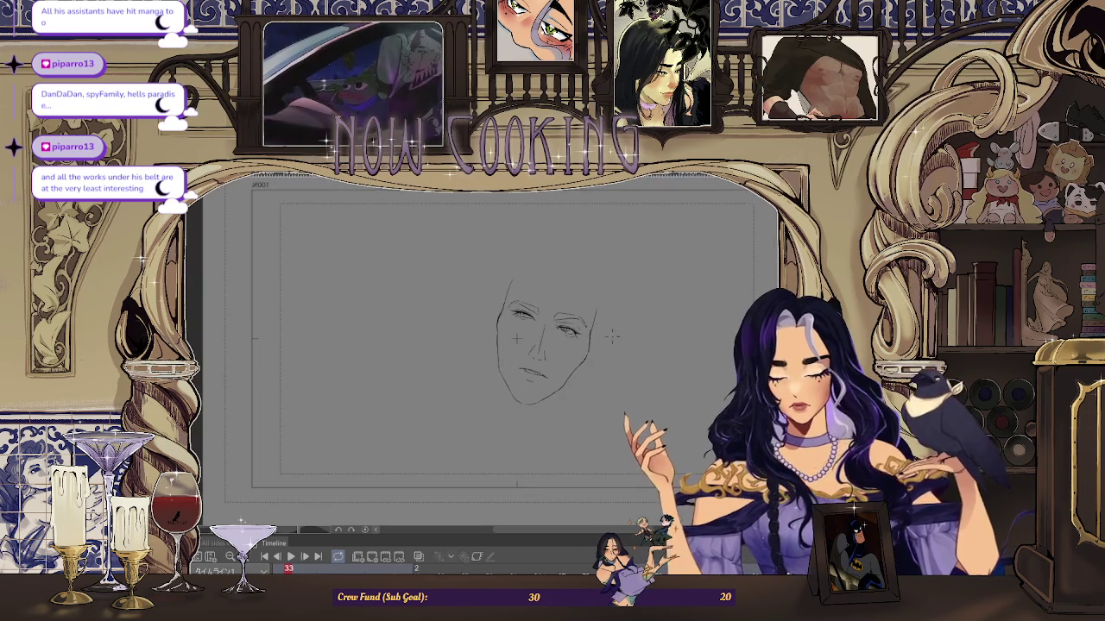
pyautogui.moveTo(516, 339); pyautogui.dragTo(442, 340)
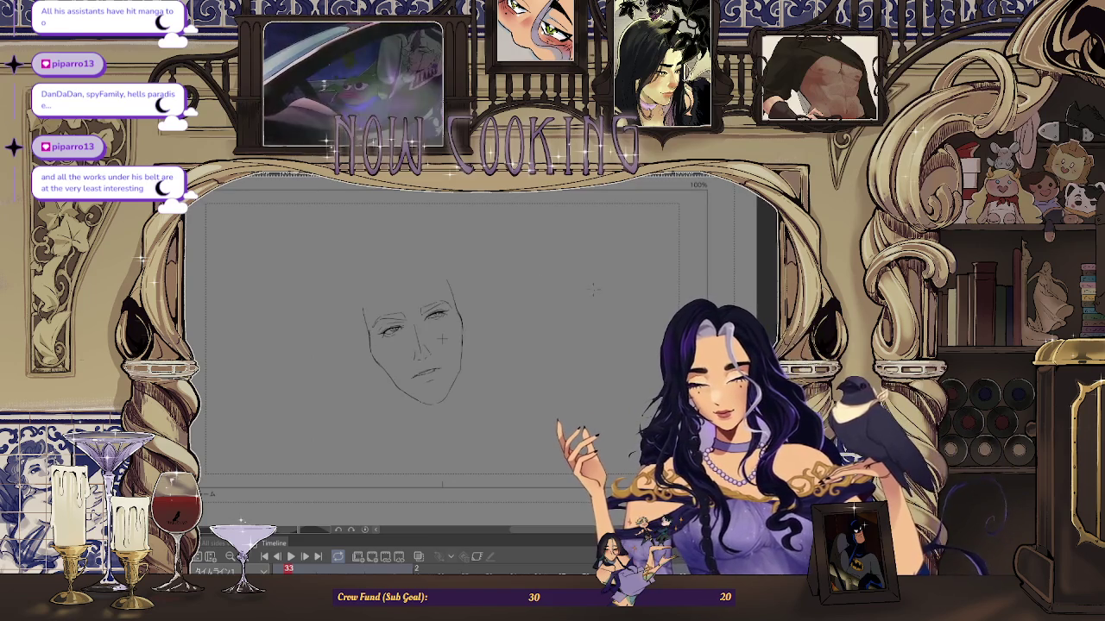
pyautogui.scroll(3, 442, 339)
pyautogui.scroll(-1, 448, 391)
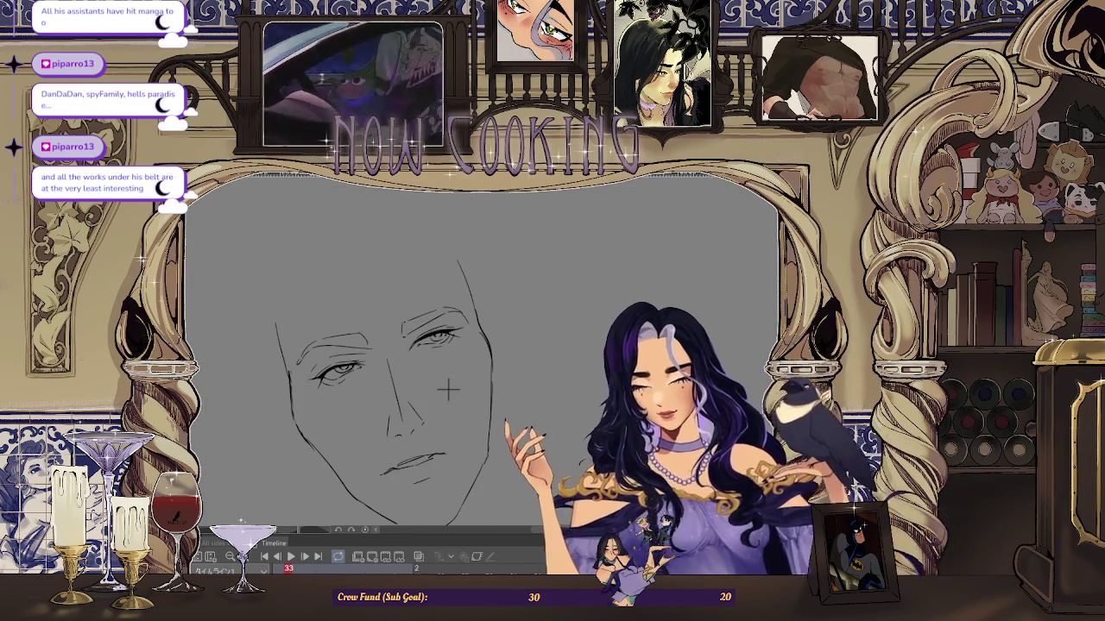
# Step: Lasso the right-side eye, apply a transform to it, and deselect
pyautogui.scroll(2, 447, 397)
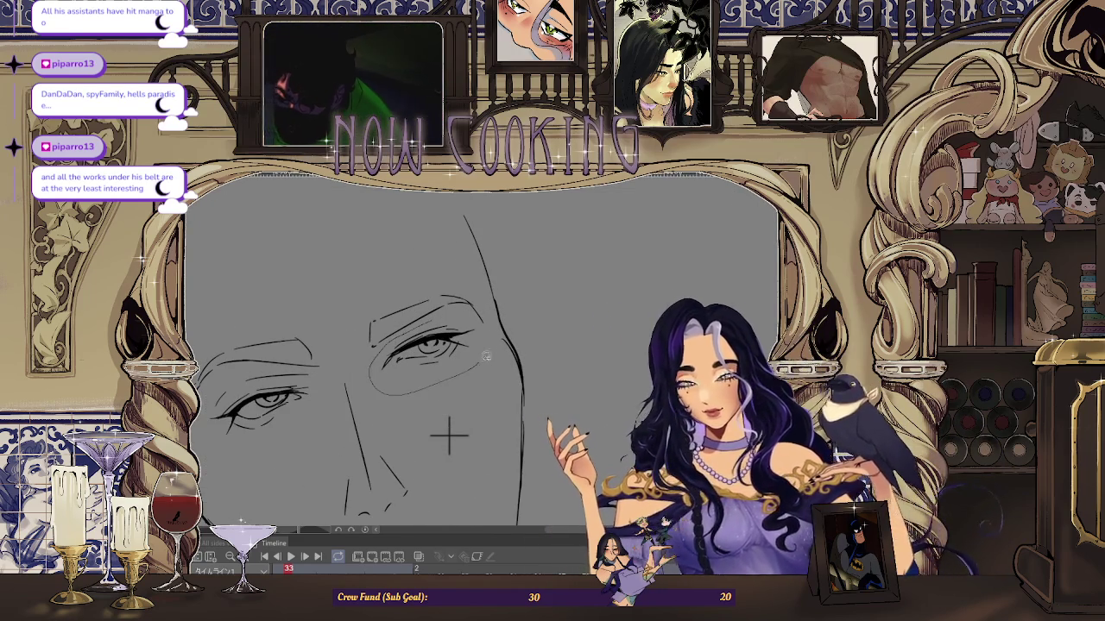
pyautogui.moveTo(466, 318); pyautogui.dragTo(473, 327)
pyautogui.hotkey('ctrl', 't')
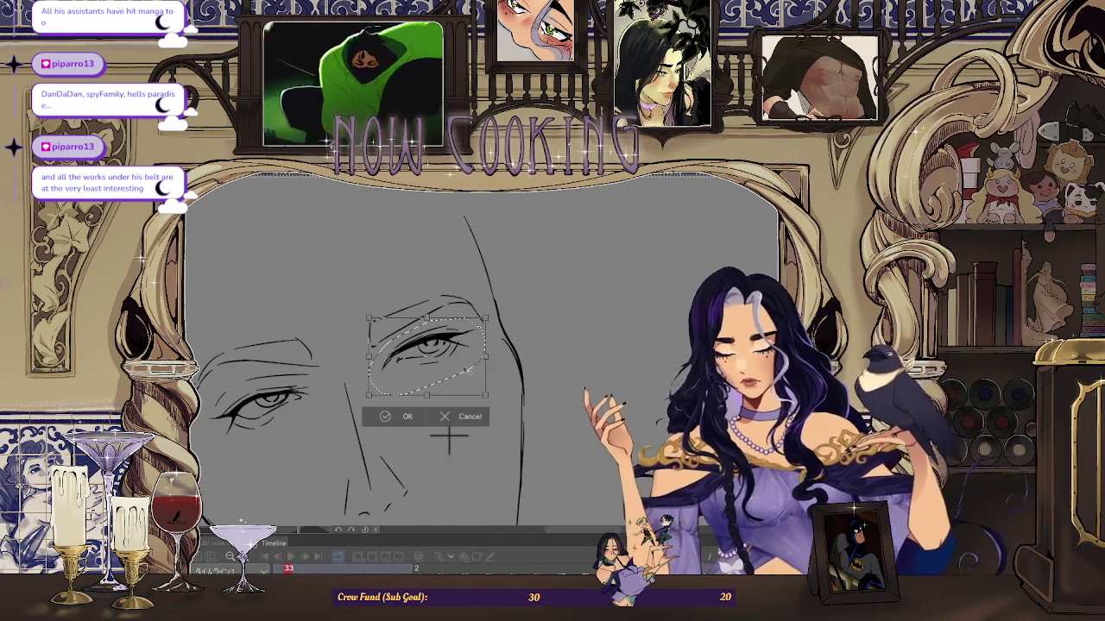
pyautogui.press('Return')
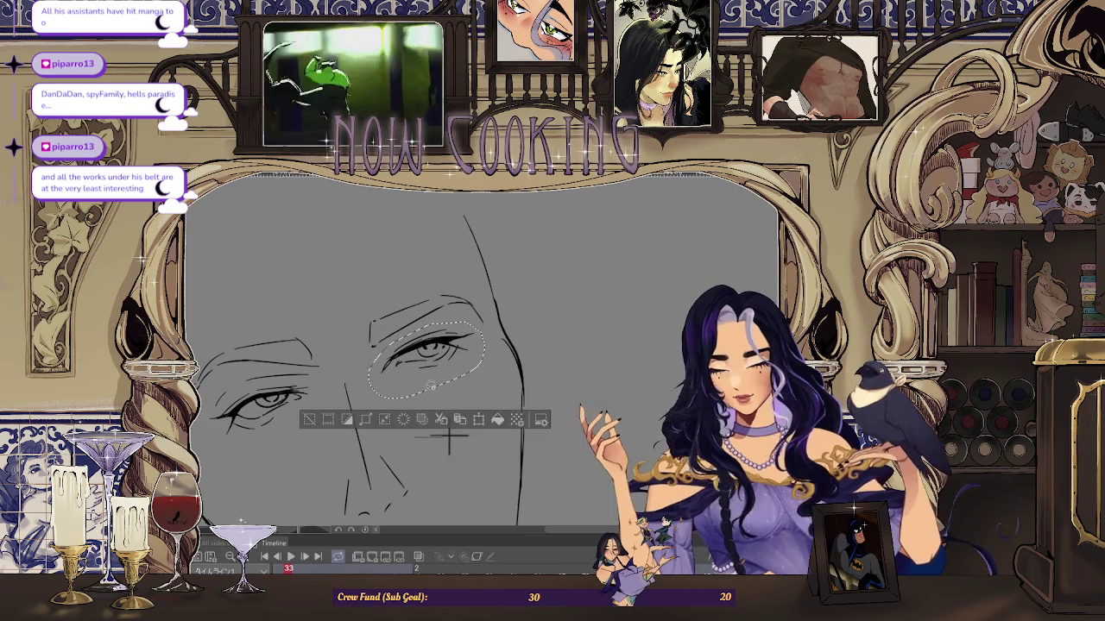
pyautogui.hotkey('ctrl', 'd')
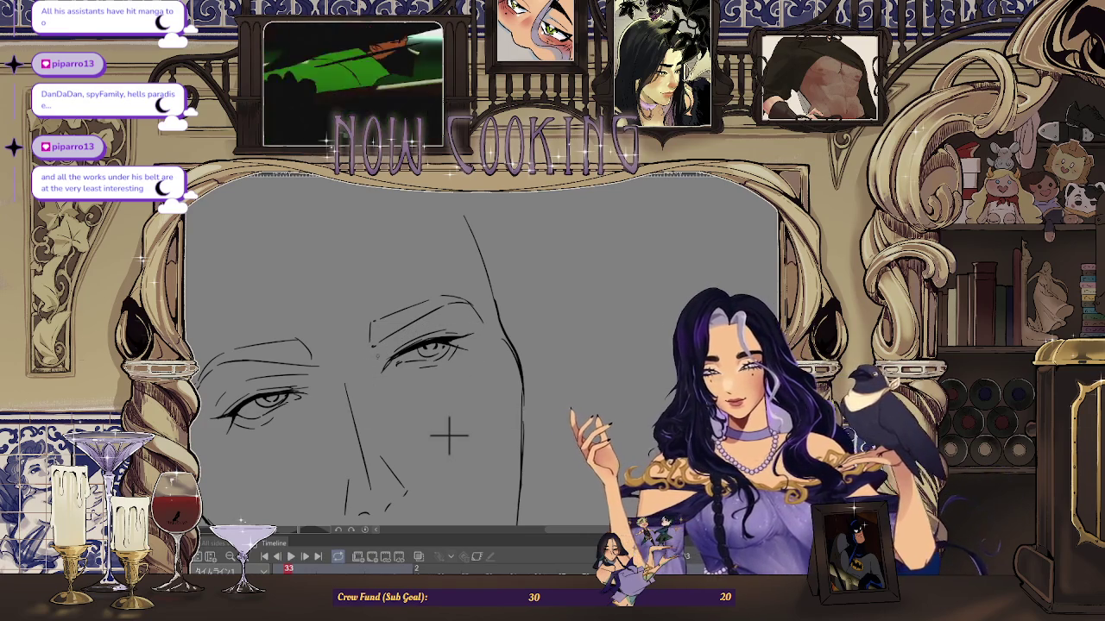
# Step: Zoom out and mirror the canvas to check the whole face's proportions
pyautogui.hotkey('ctrl', '-')
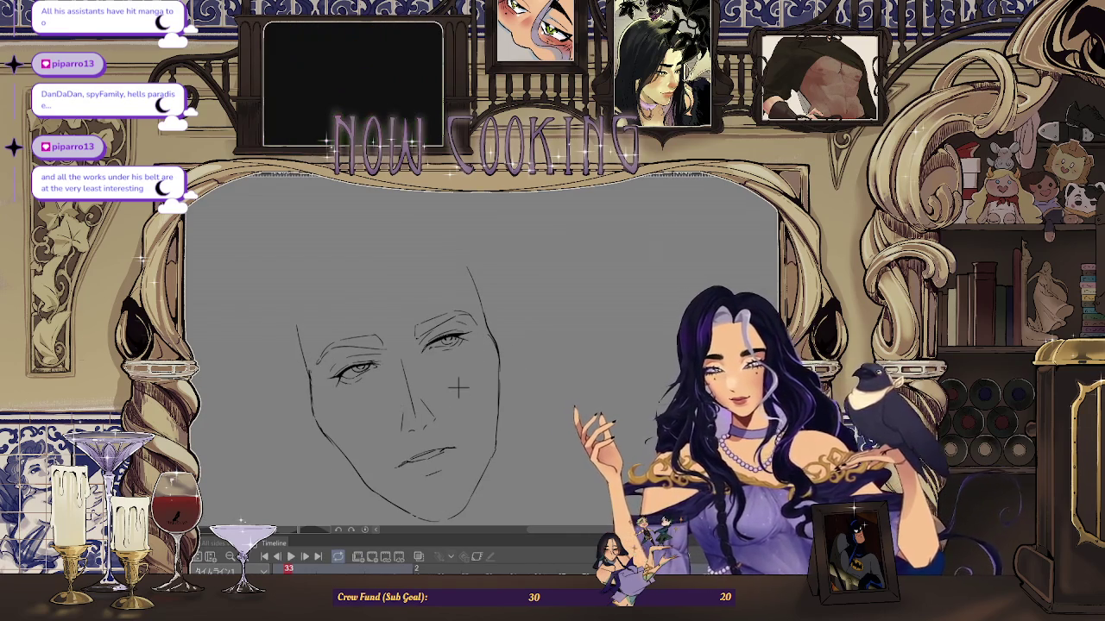
pyautogui.press('h')
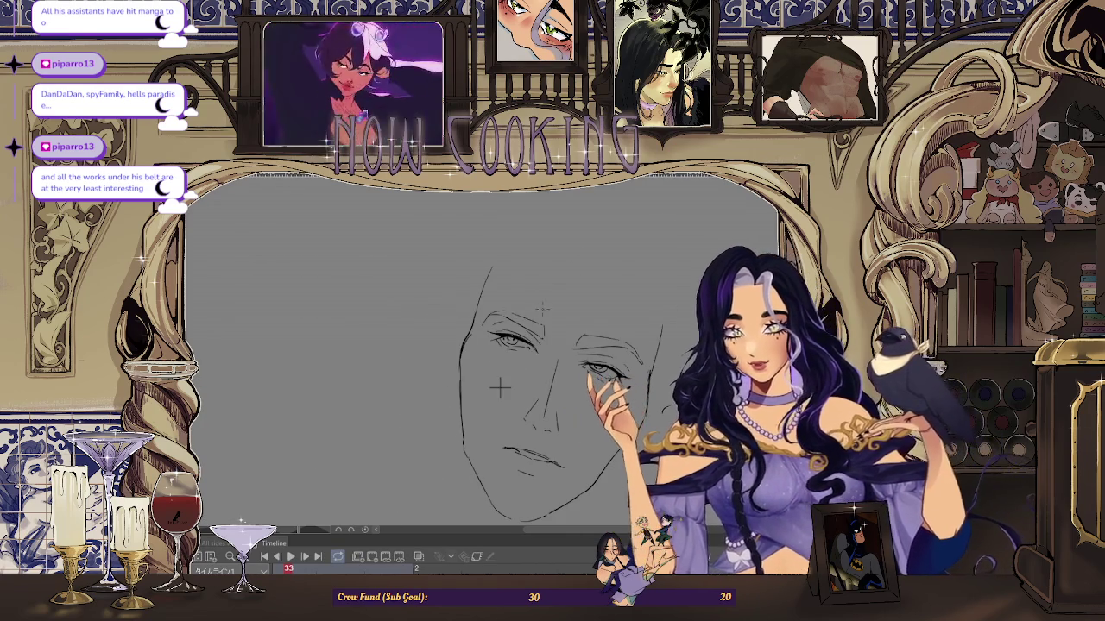
pyautogui.hotkey('ctrl', '-')
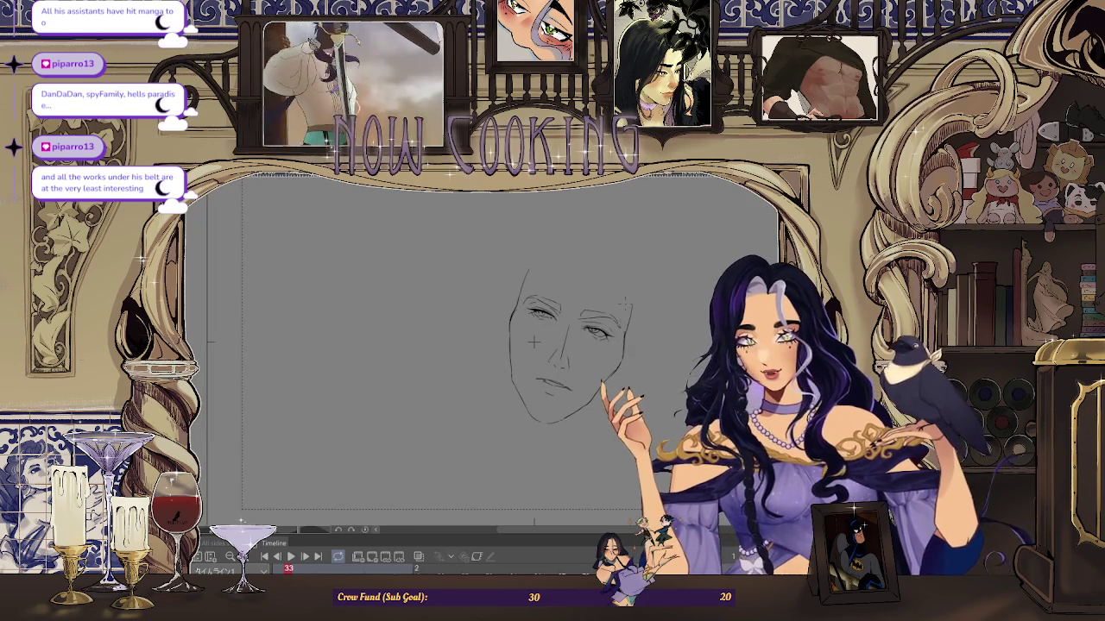
# Step: Zoom in on the eye and add a darker pencil stroke along it
pyautogui.scroll(1, 534, 341)
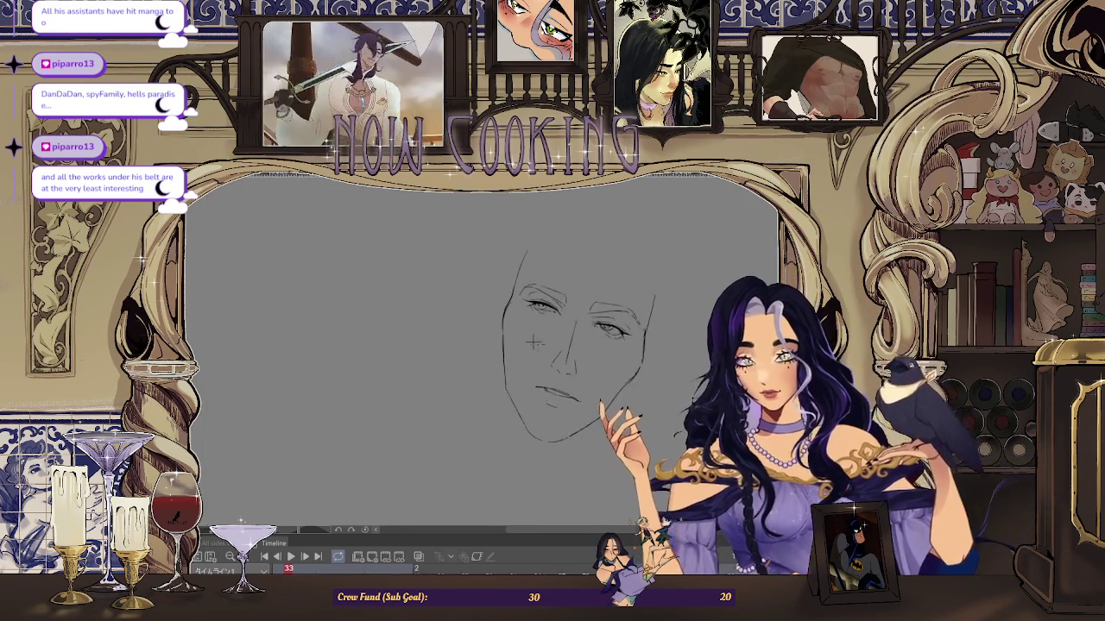
pyautogui.scroll(1, 532, 340)
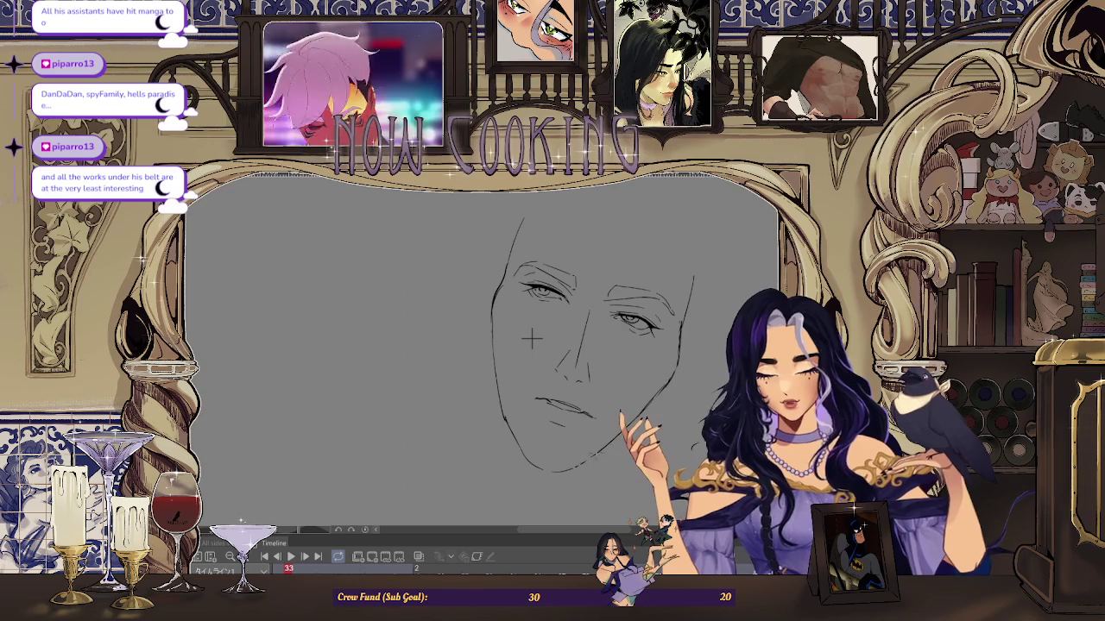
pyautogui.scroll(-2, 532, 340)
pyautogui.scroll(1, 543, 380)
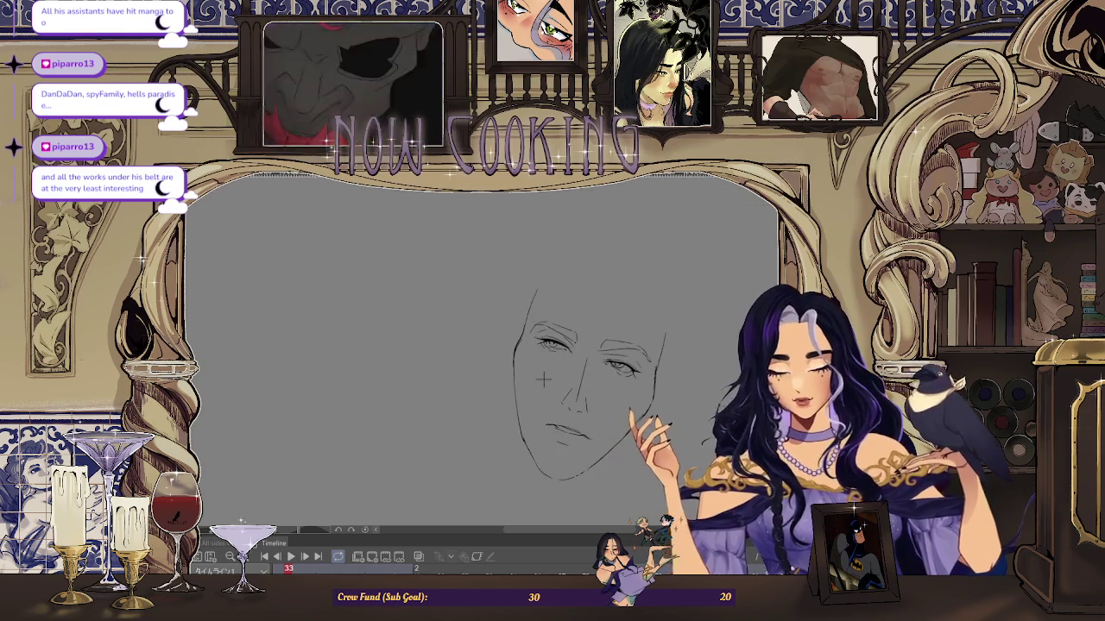
pyautogui.scroll(1, 552, 379)
pyautogui.scroll(2, 592, 375)
pyautogui.scroll(1, 596, 384)
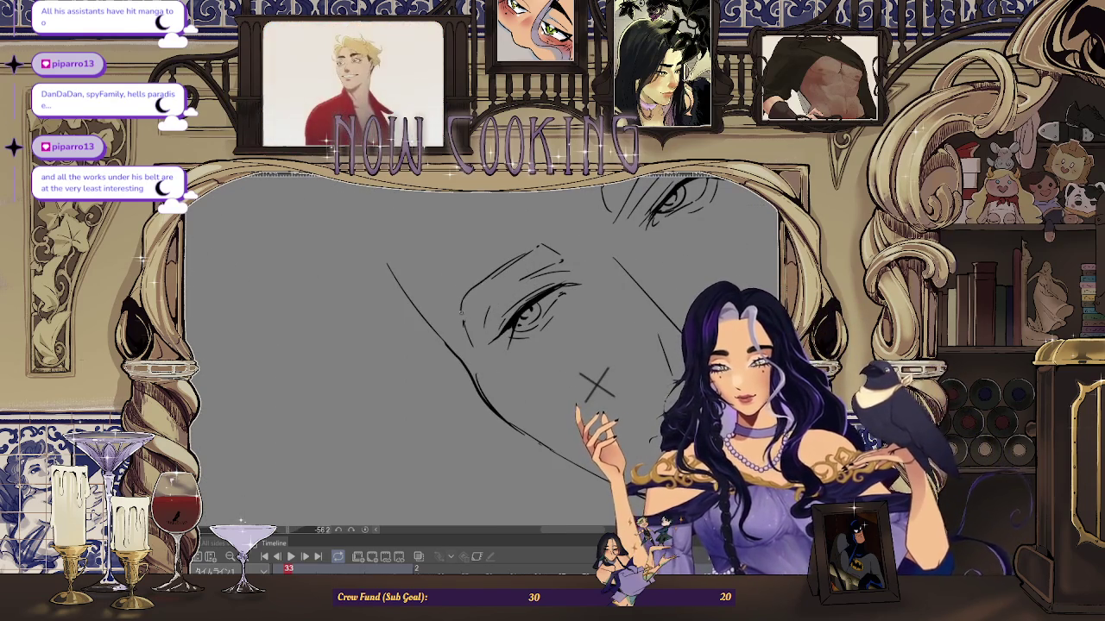
pyautogui.moveTo(472, 281); pyautogui.dragTo(463, 318)
# Step: Zoom back out so the head-box and shoulder-circle guides show beneath the sketch
pyautogui.scroll(2, 517, 345)
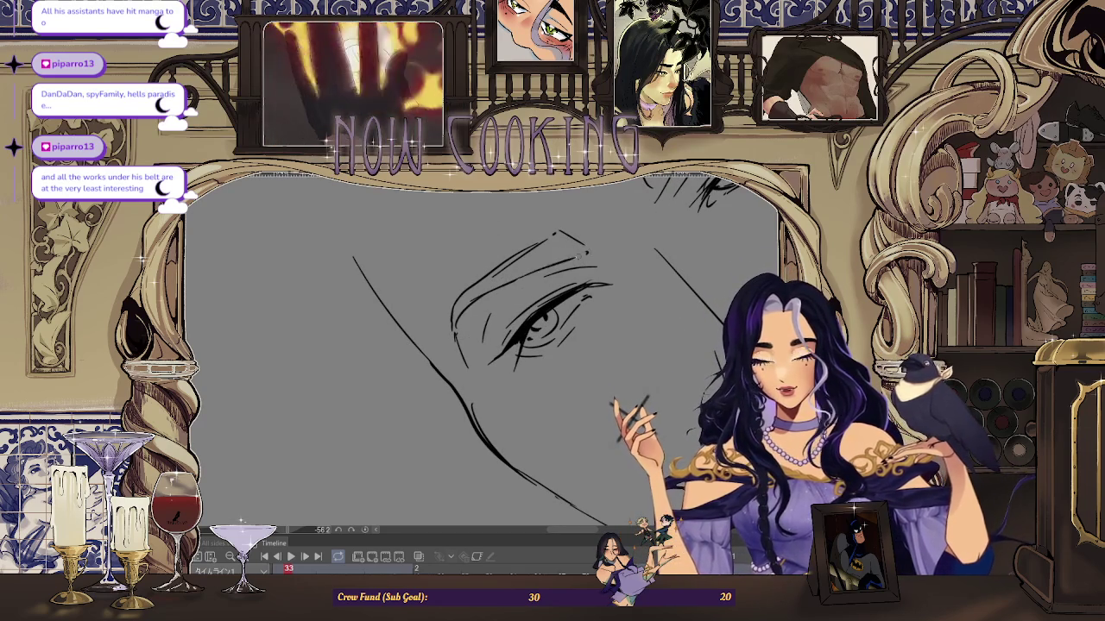
pyautogui.scroll(-3, 518, 363)
pyautogui.scroll(-2, 518, 380)
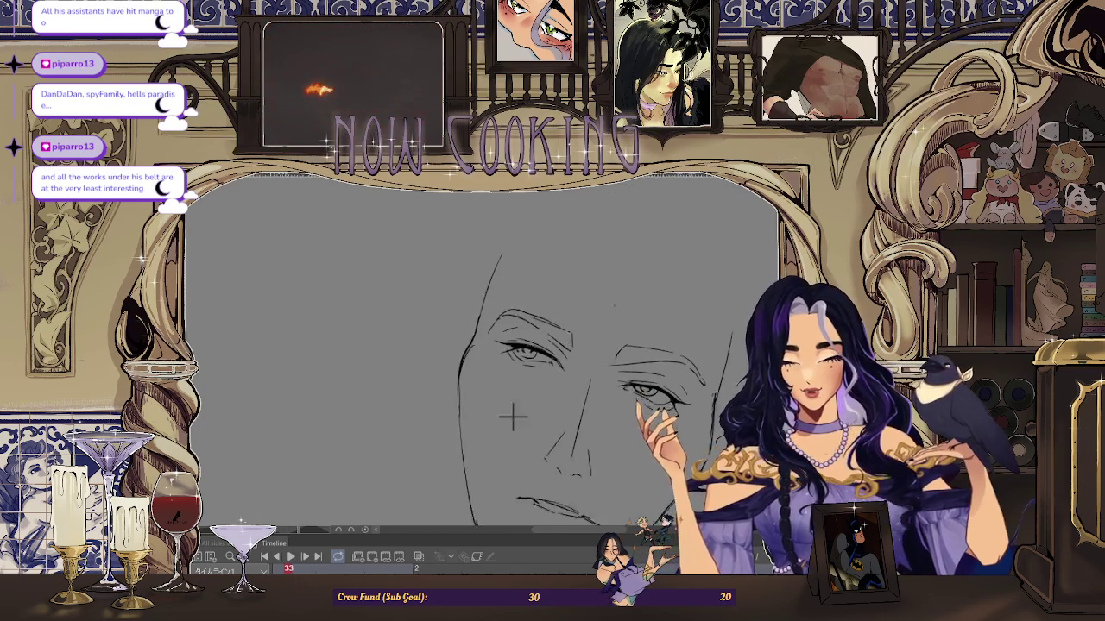
pyautogui.scroll(3, 526, 414)
pyautogui.scroll(1, 513, 445)
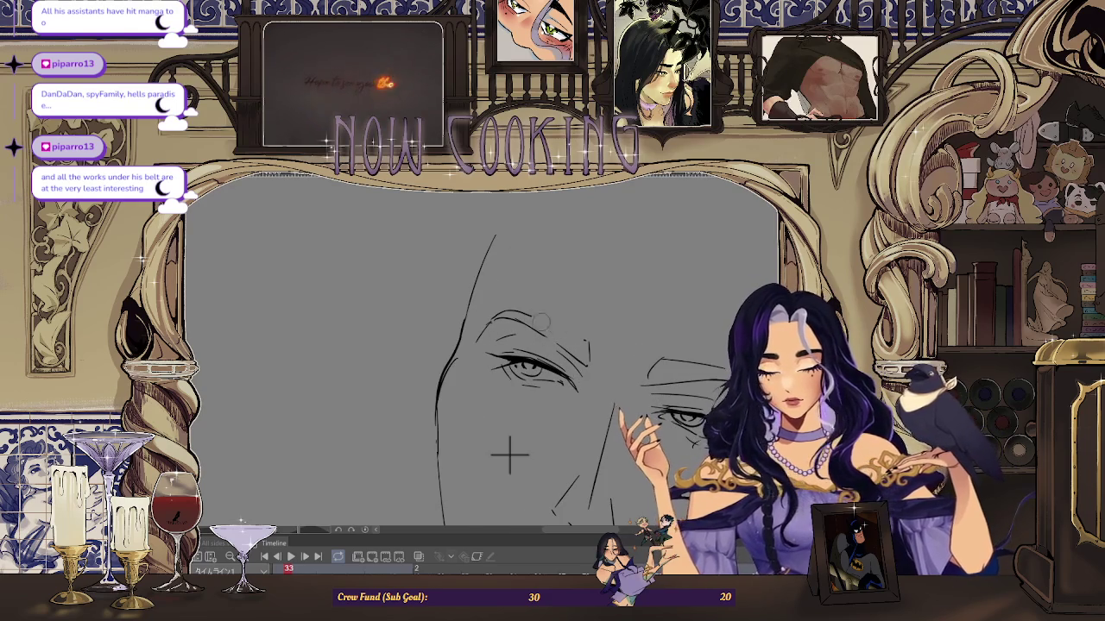
pyautogui.scroll(-2, 509, 454)
pyautogui.scroll(-2, 533, 406)
pyautogui.scroll(-1, 562, 360)
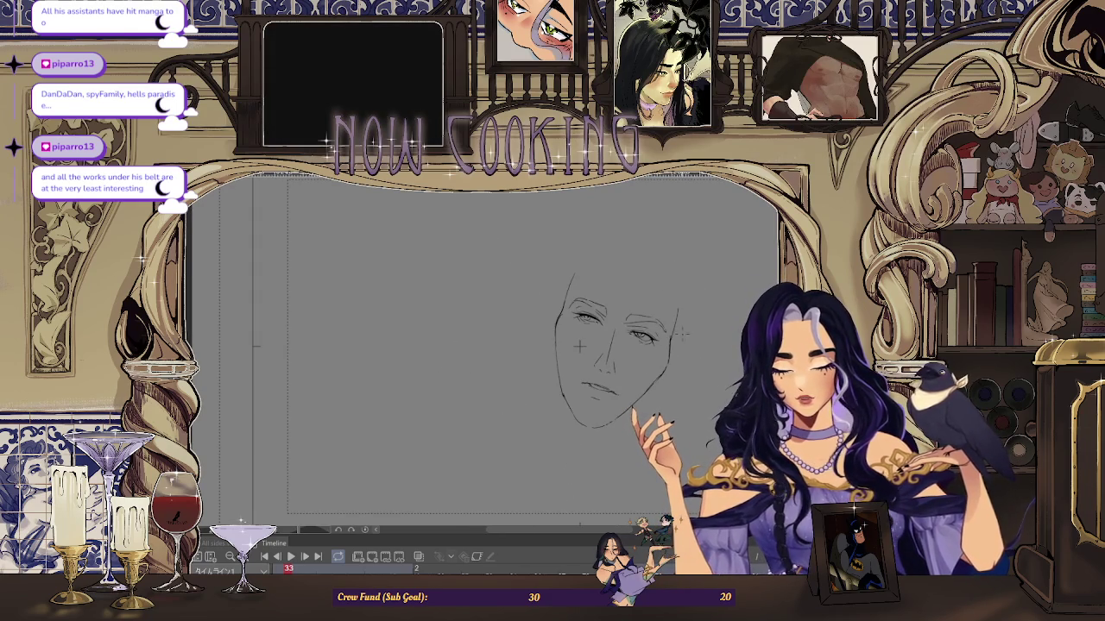
pyautogui.scroll(1, 579, 345)
pyautogui.scroll(-1, 558, 349)
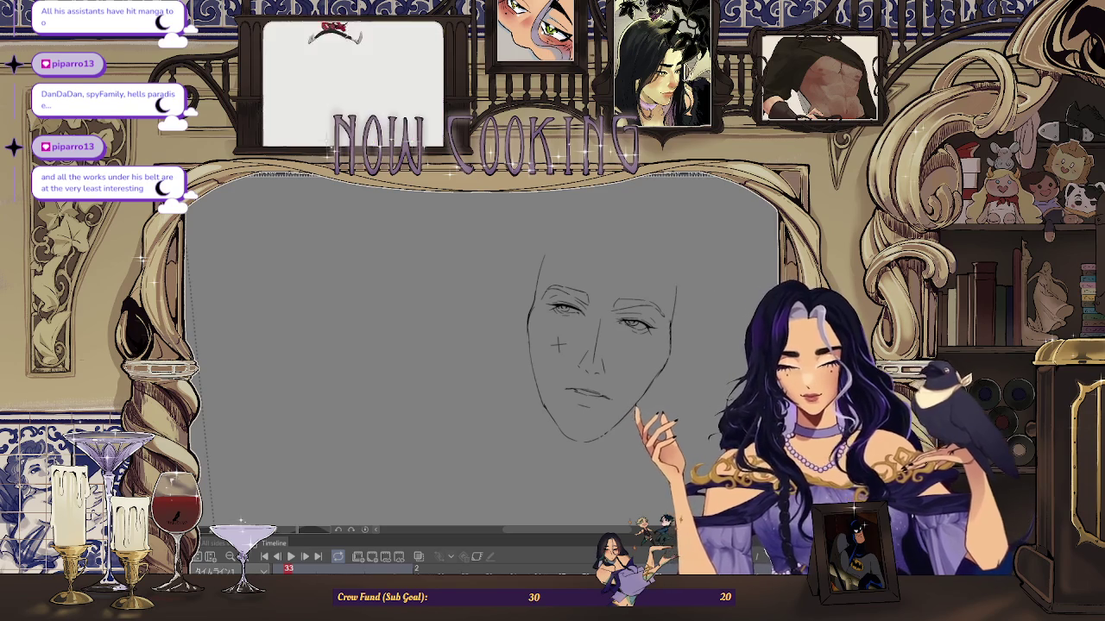
pyautogui.scroll(-2, 595, 285)
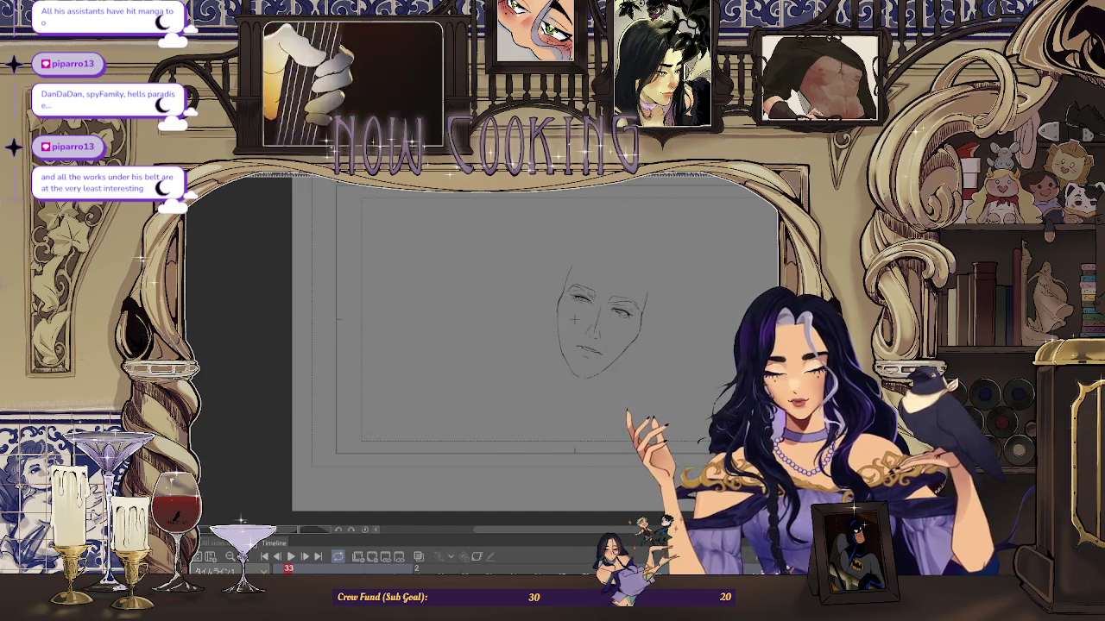
pyautogui.scroll(2, 574, 319)
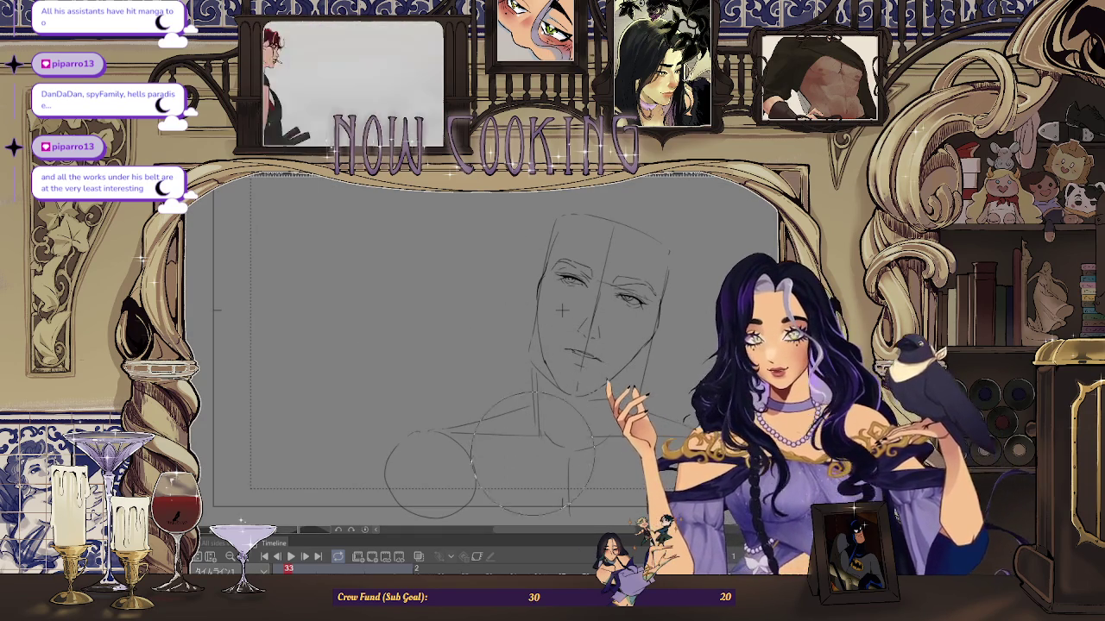
# Step: Undo the chin strokes, free-transform the face sketch slightly lower, then switch to an earlier frame
pyautogui.hotkey('ctrl', 'z')
pyautogui.hotkey('ctrl', 'z')
pyautogui.hotkey('ctrl', 'z')
pyautogui.hotkey('ctrl', 'z')
pyautogui.hotkey('ctrl', 'z')
pyautogui.hotkey('ctrl', 'z')
pyautogui.hotkey('ctrl', 'z')
pyautogui.hotkey('ctrl', 'z')
pyautogui.hotkey('ctrl', 'z')
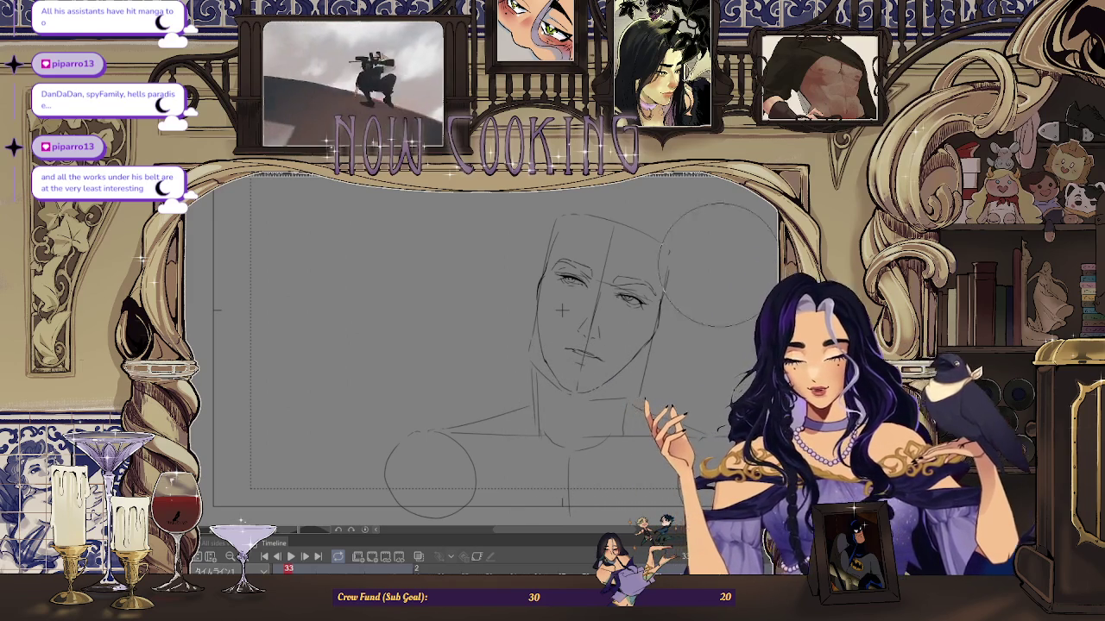
pyautogui.hotkey('ctrl', 't')
pyautogui.moveTo(647, 336); pyautogui.dragTo(647, 348)
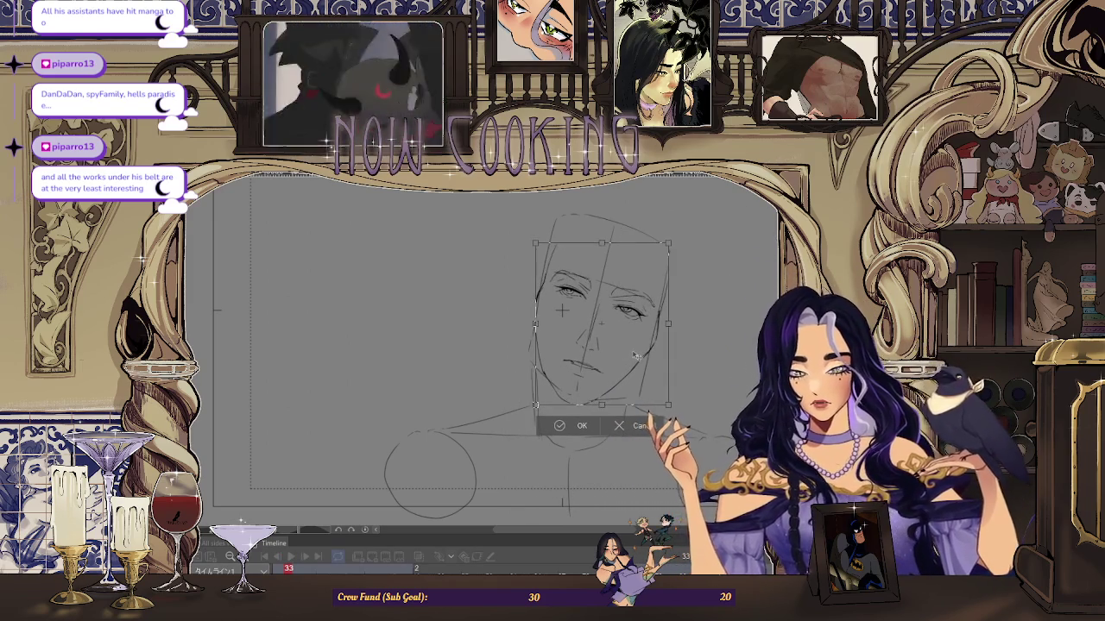
pyautogui.click(603, 427)
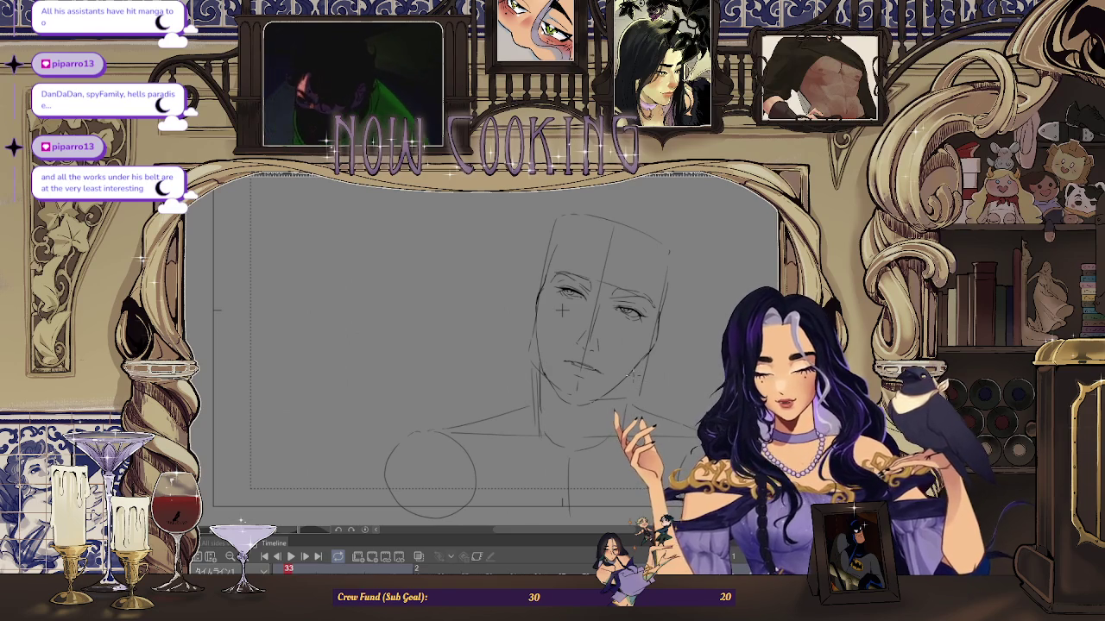
pyautogui.hotkey('ctrl', 'Tab')
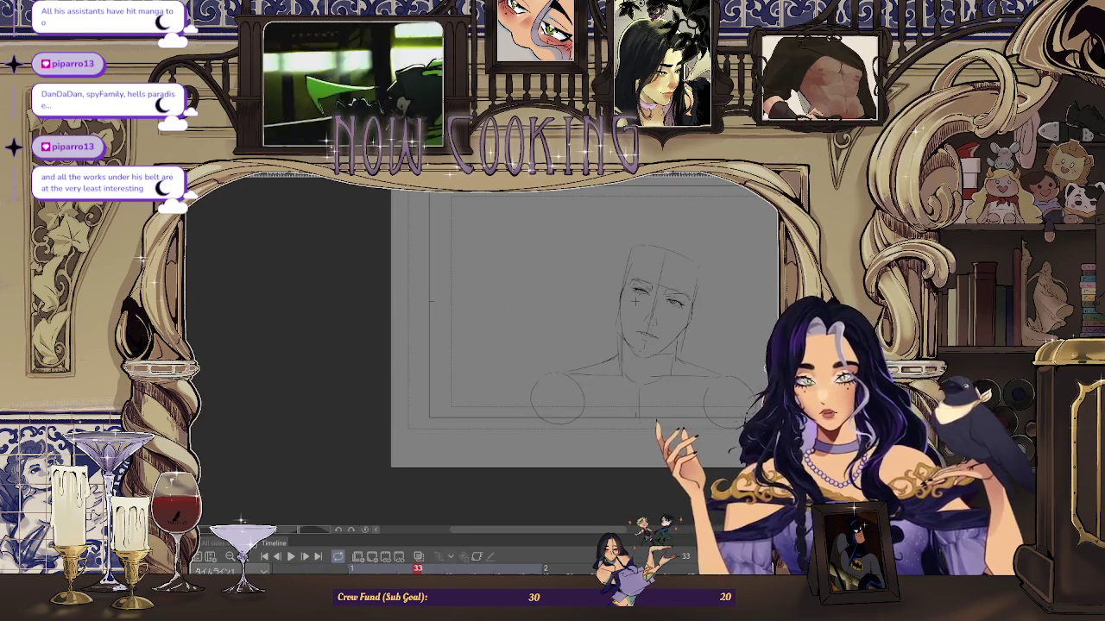
# Step: Turn on onion skin to show neighbouring frames, then tilt the view over the face sketch
pyautogui.scroll(2, 613, 369)
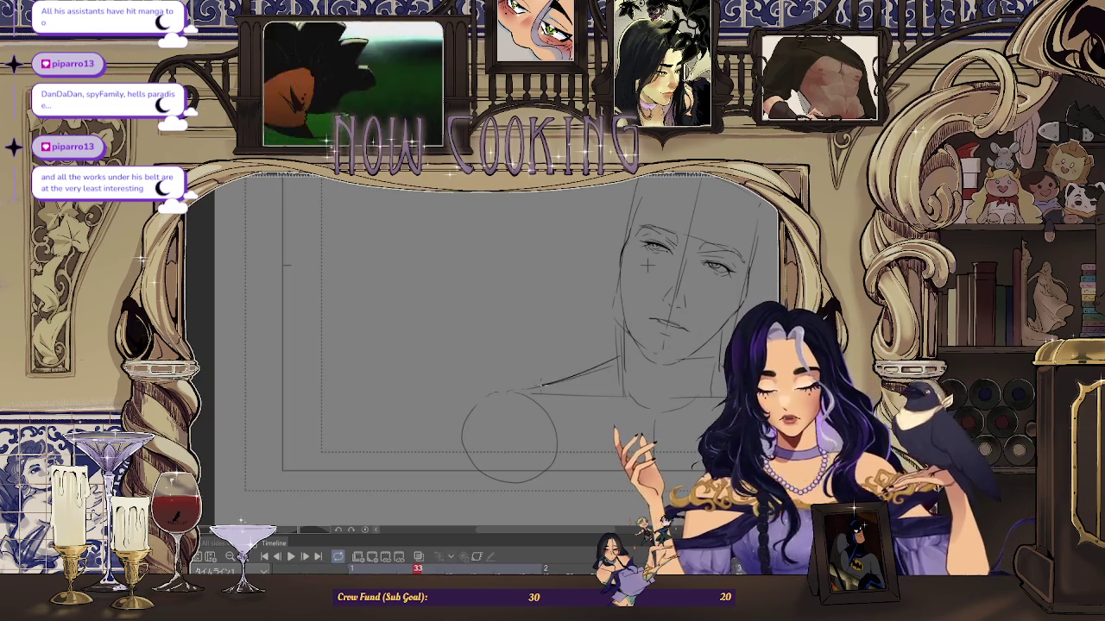
pyautogui.scroll(-1, 613, 369)
pyautogui.scroll(-1, 625, 394)
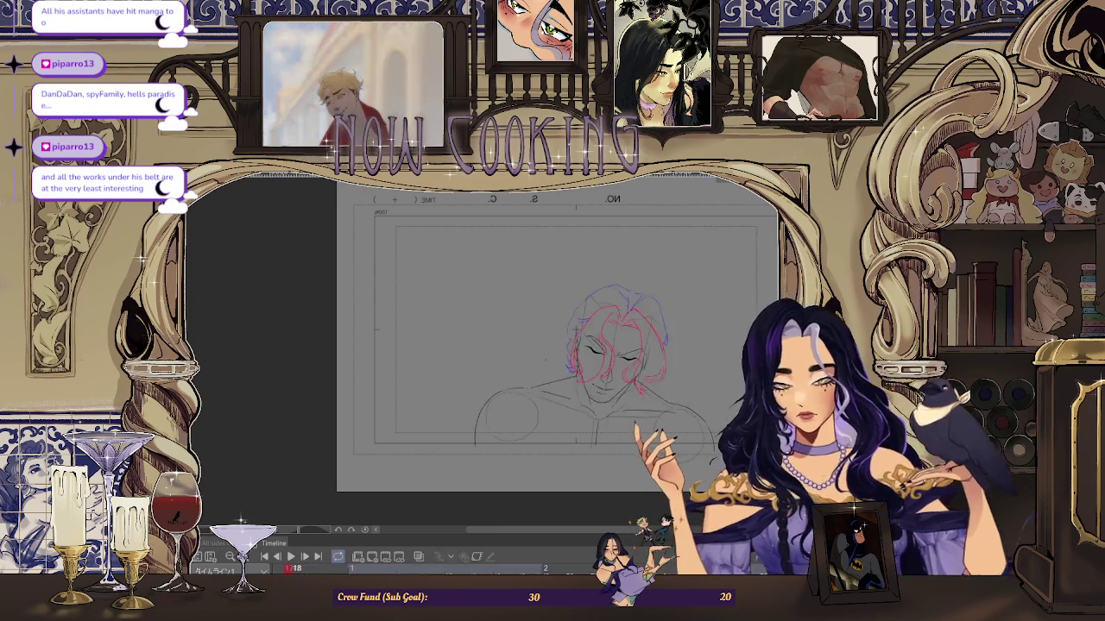
pyautogui.click(419, 557)
pyautogui.scroll(5, 561, 345)
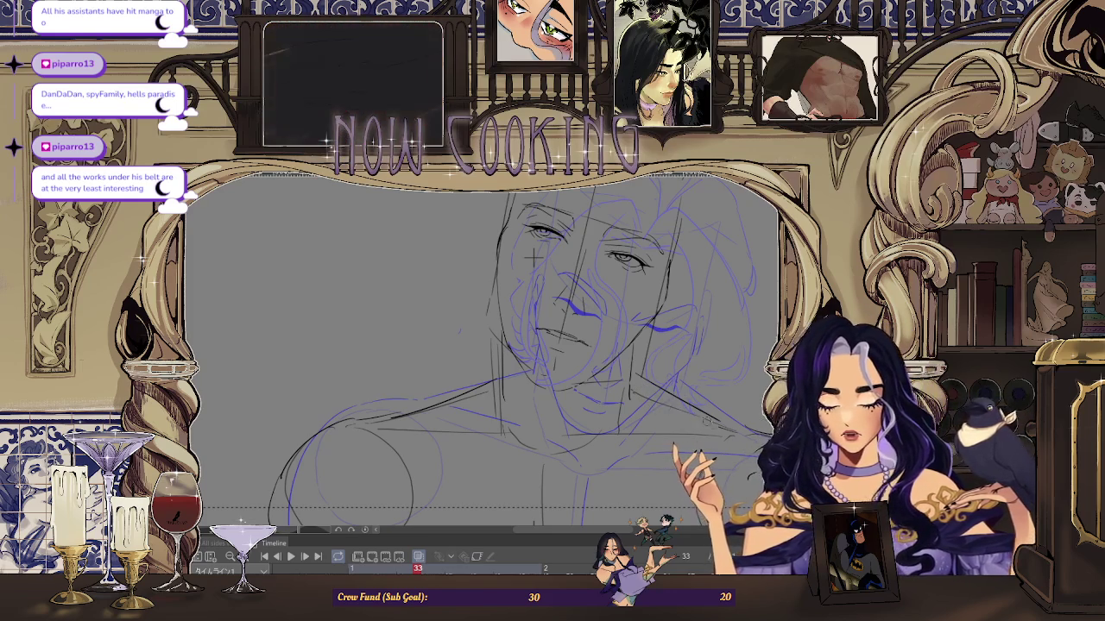
pyautogui.moveTo(536, 257); pyautogui.dragTo(545, 211)
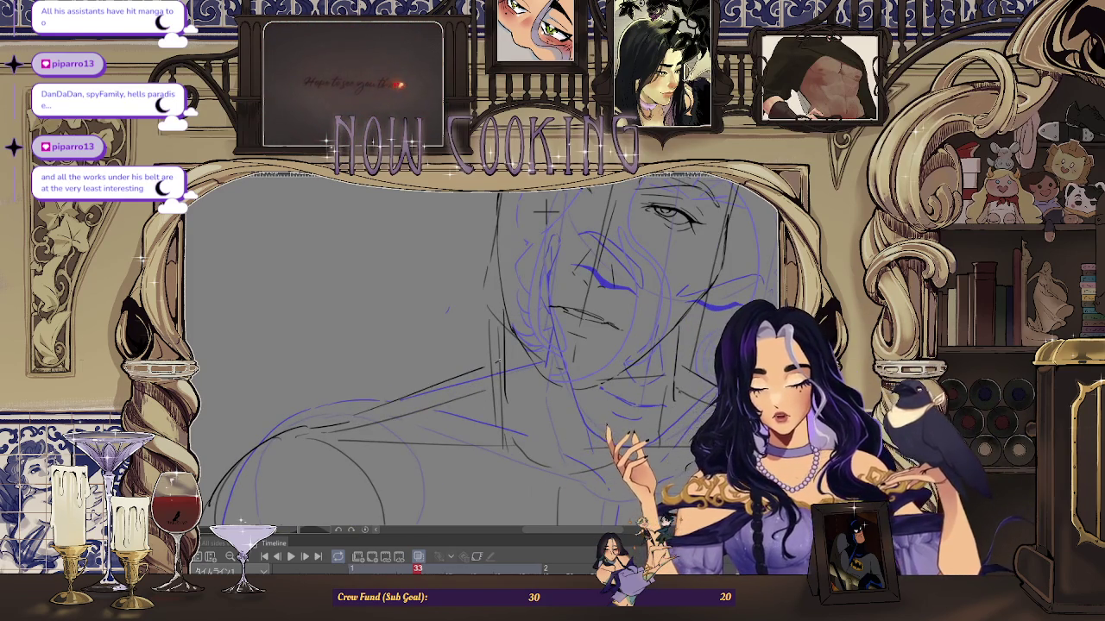
pyautogui.scroll(-3, 545, 211)
pyautogui.scroll(-2, 661, 328)
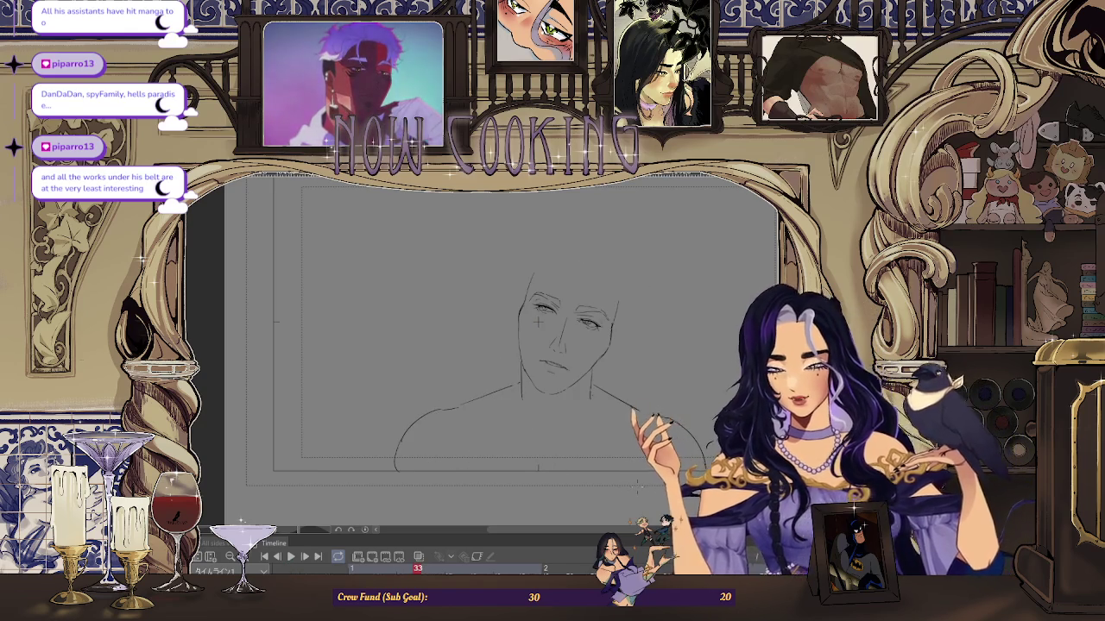
pyautogui.scroll(1, 536, 321)
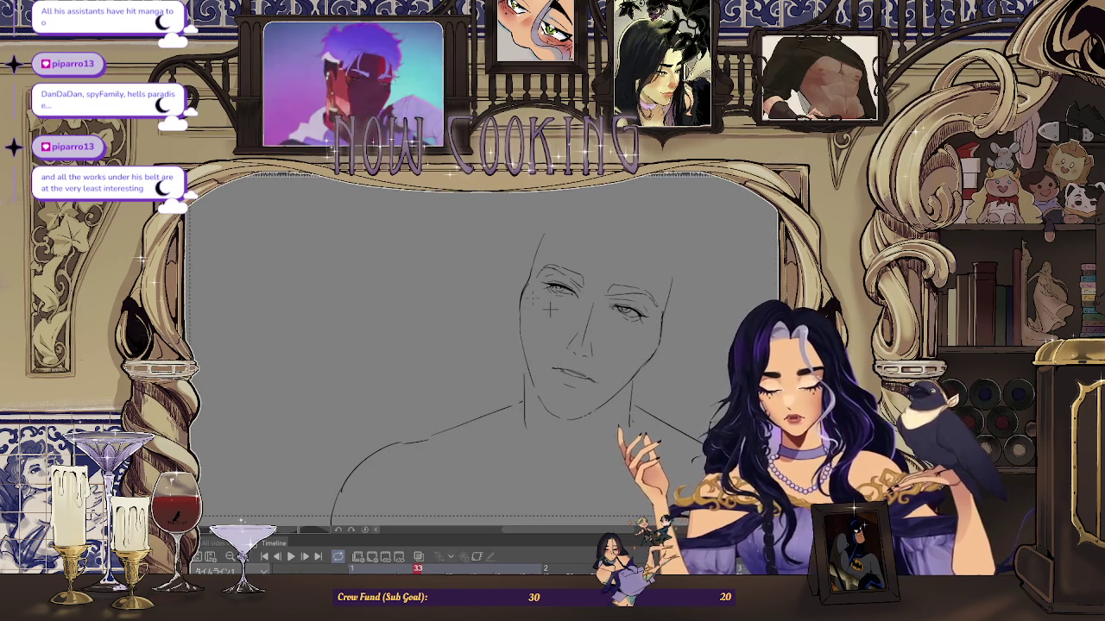
pyautogui.scroll(-2, 549, 309)
pyautogui.scroll(-1, 563, 317)
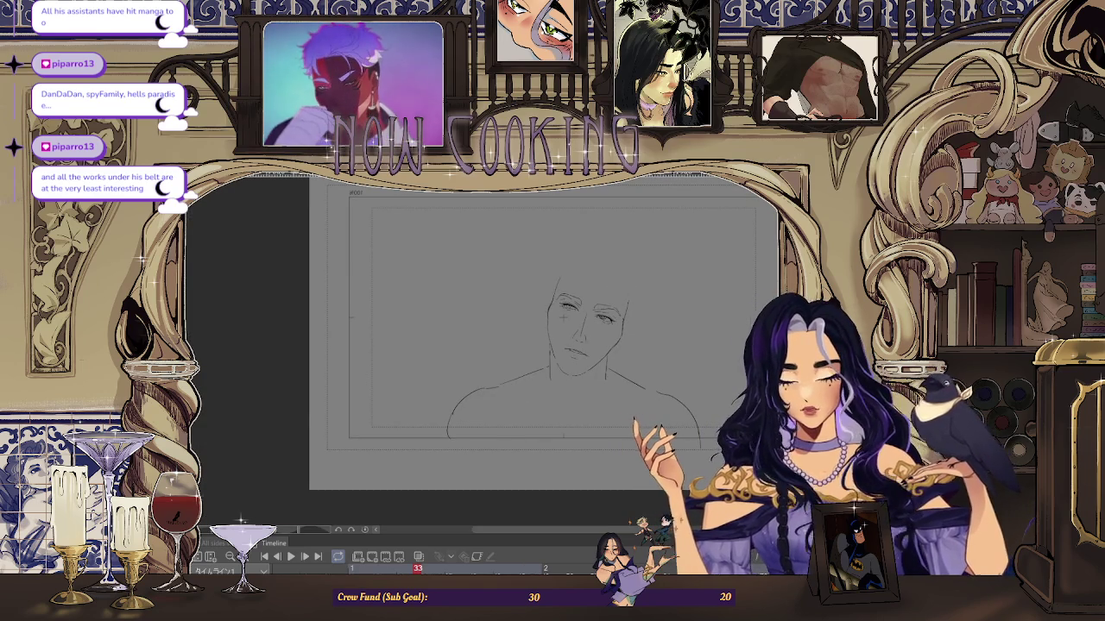
pyautogui.hscroll(5, 641, 227)
pyautogui.scroll(1, 405, 323)
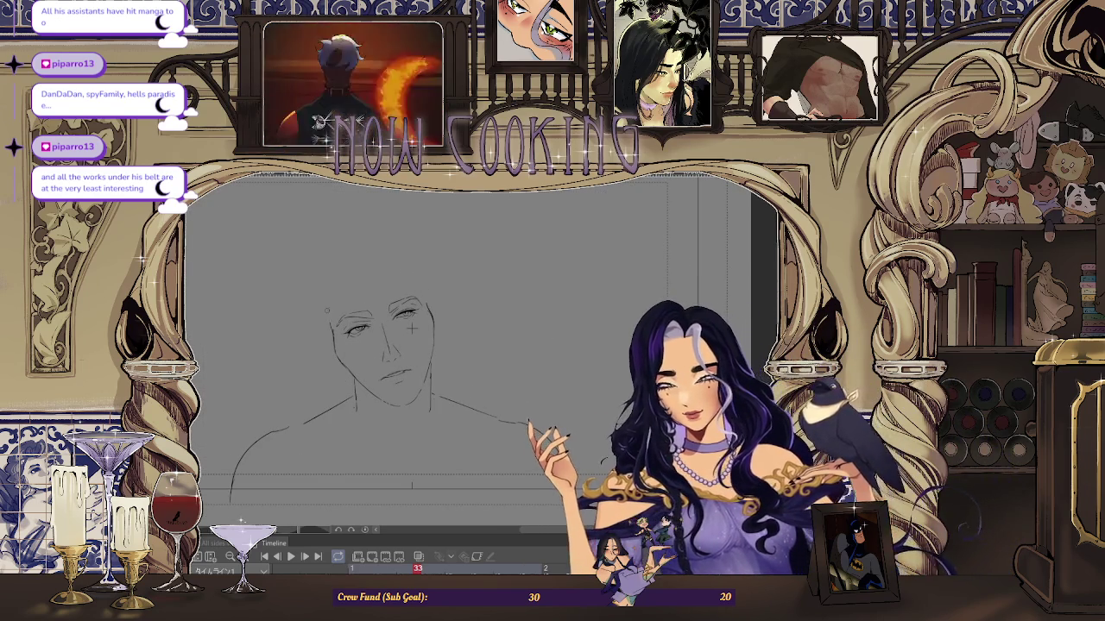
pyautogui.scroll(-1, 521, 345)
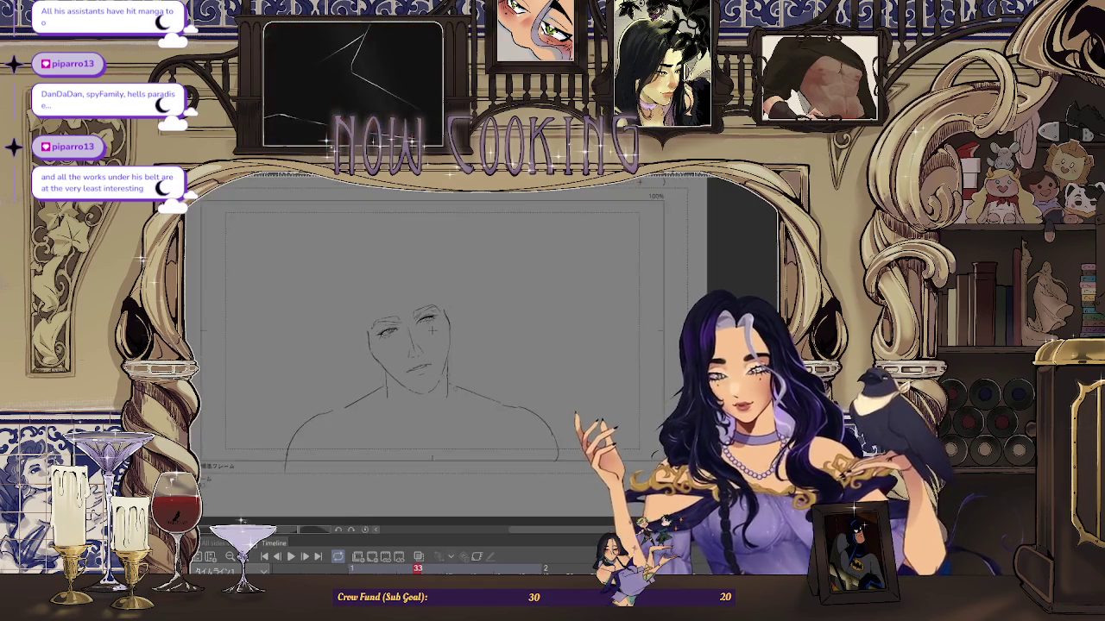
pyautogui.scroll(-1, 521, 345)
pyautogui.scroll(-1, 521, 345)
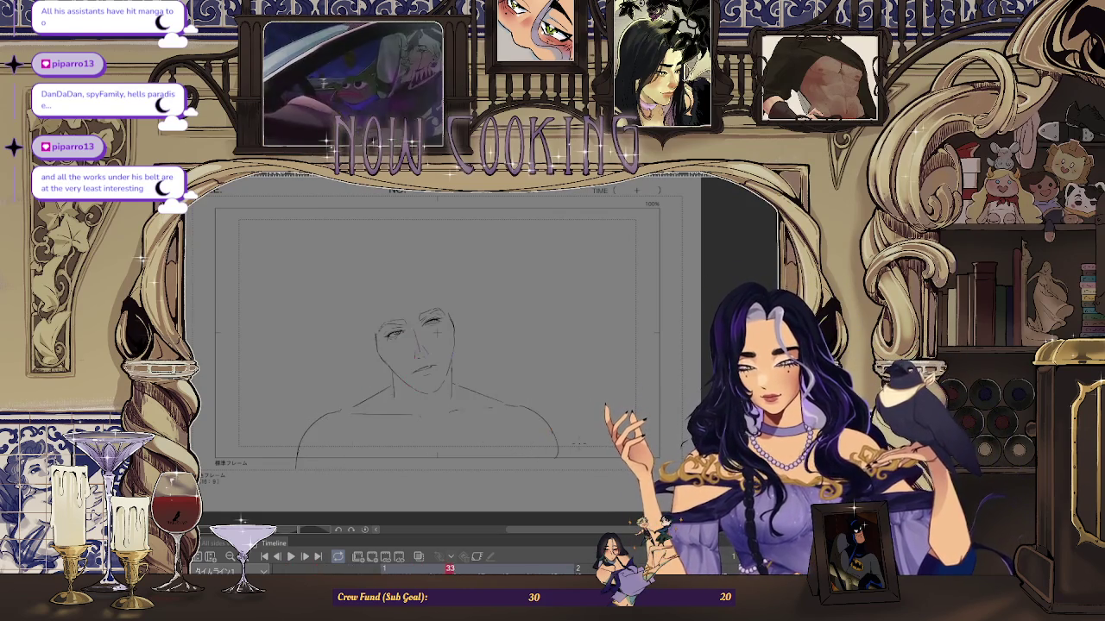
pyautogui.scroll(3, 437, 333)
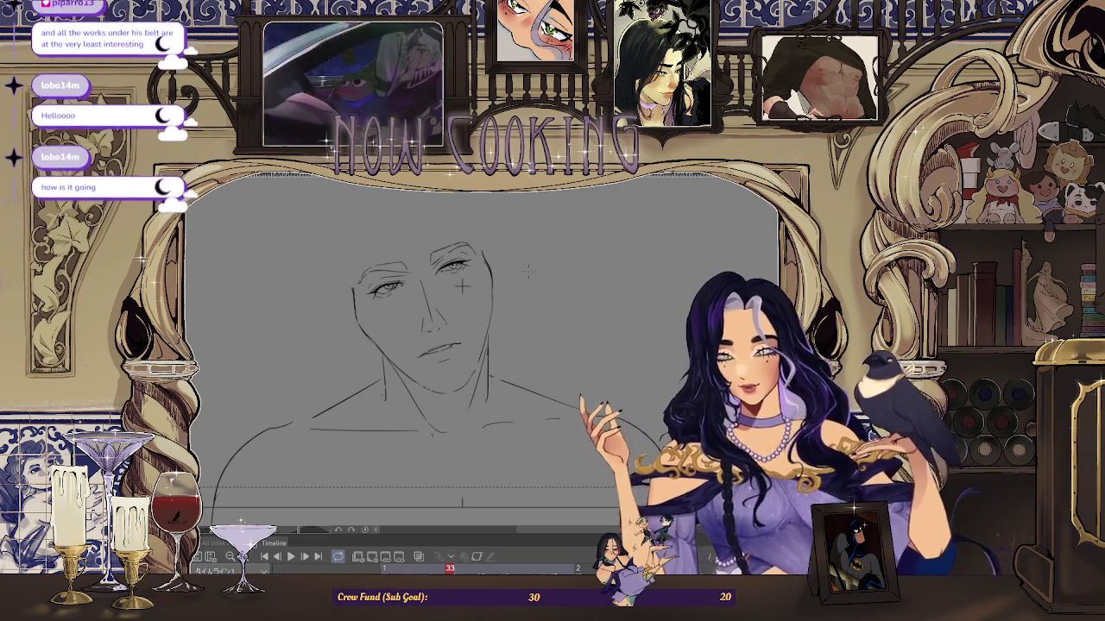
pyautogui.scroll(5, 380, 284)
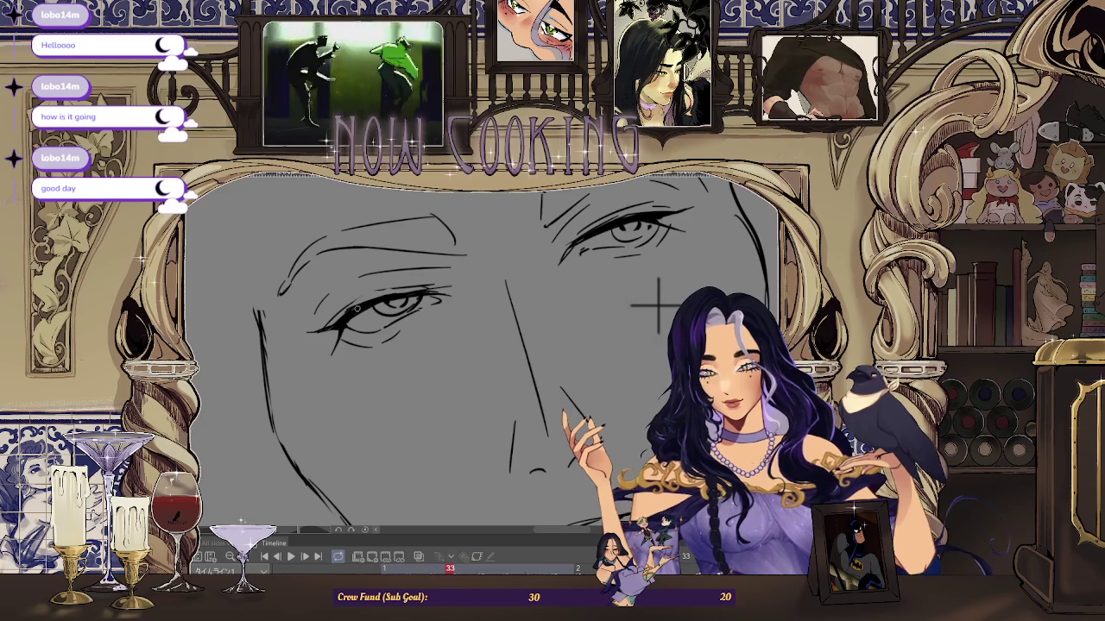
pyautogui.scroll(-3, 431, 302)
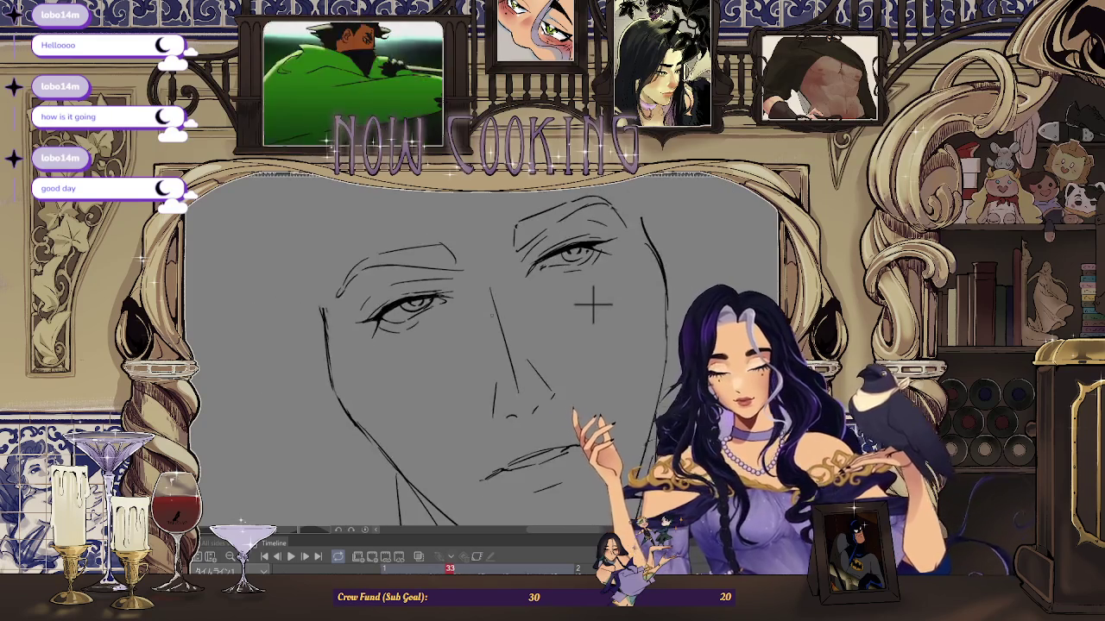
pyautogui.scroll(-2, 466, 313)
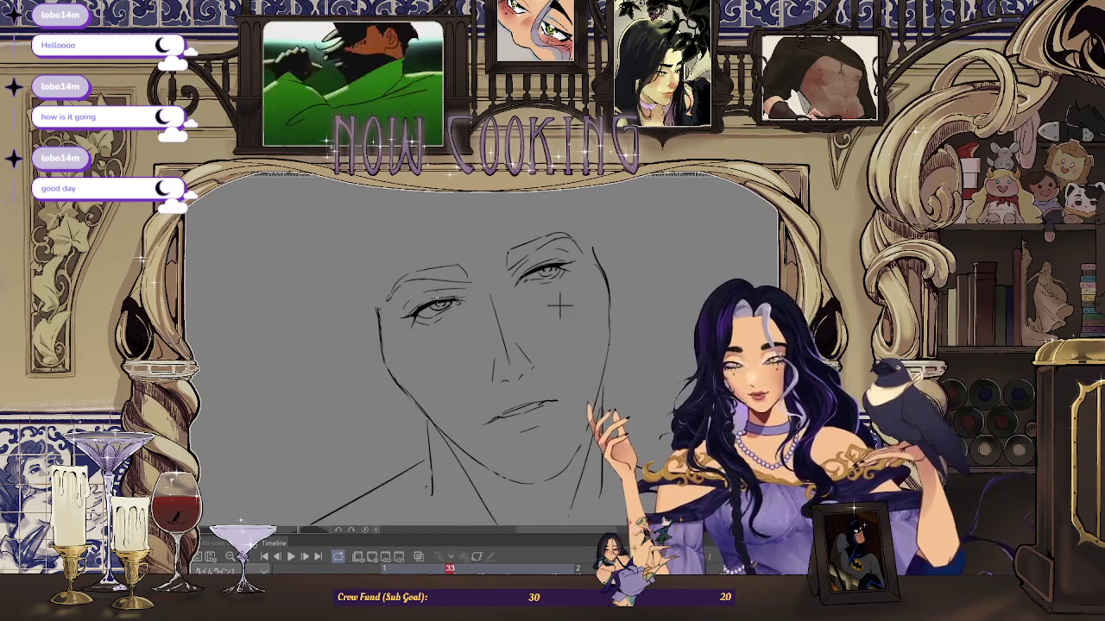
pyautogui.scroll(2, 559, 306)
pyautogui.scroll(1, 639, 307)
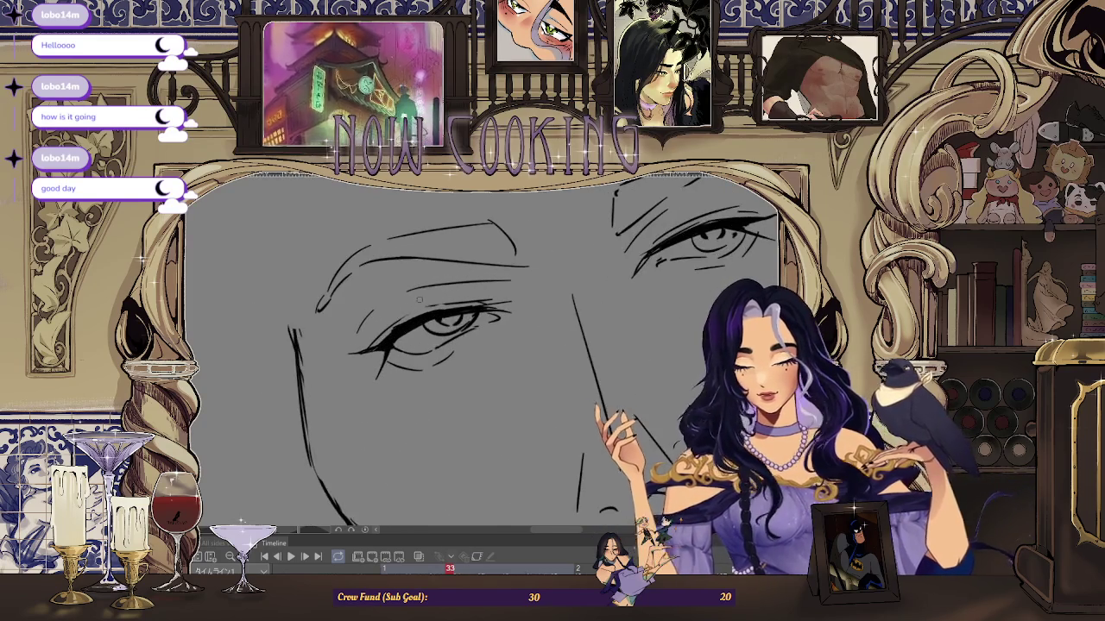
pyautogui.scroll(-3, 612, 317)
pyautogui.scroll(-2, 571, 322)
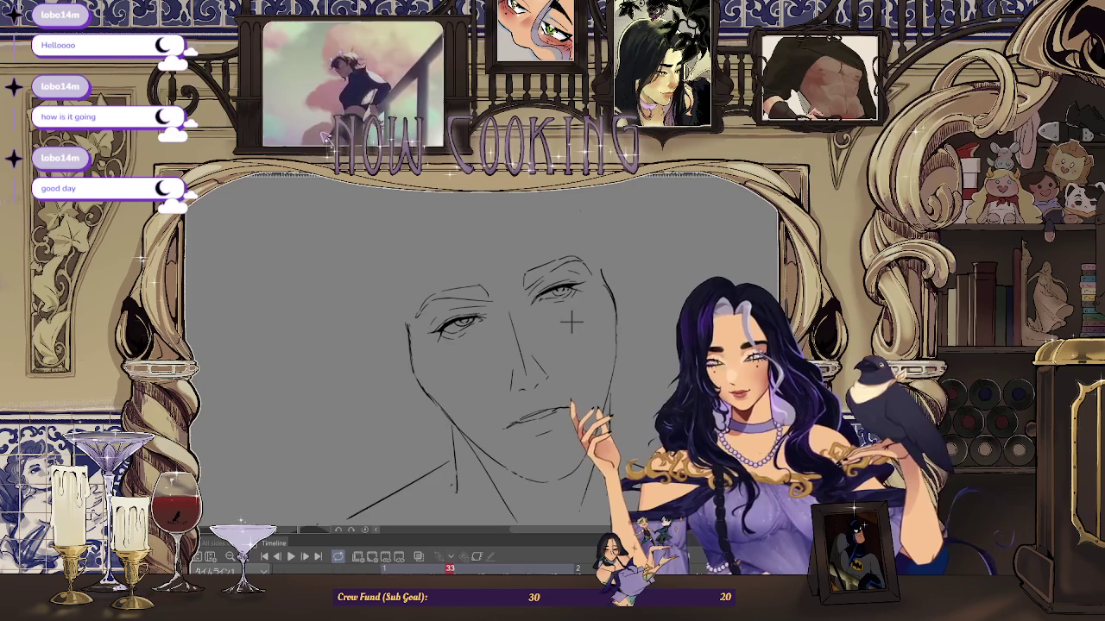
pyautogui.moveTo(572, 322); pyautogui.dragTo(576, 358)
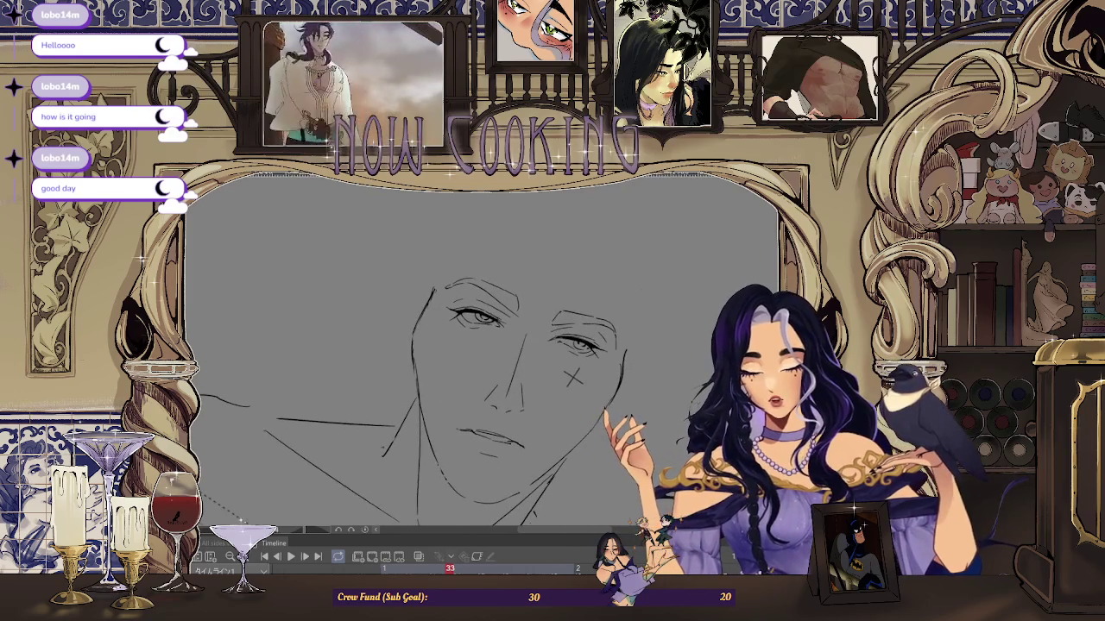
pyautogui.moveTo(484, 363); pyautogui.dragTo(518, 345)
pyautogui.scroll(3, 483, 346)
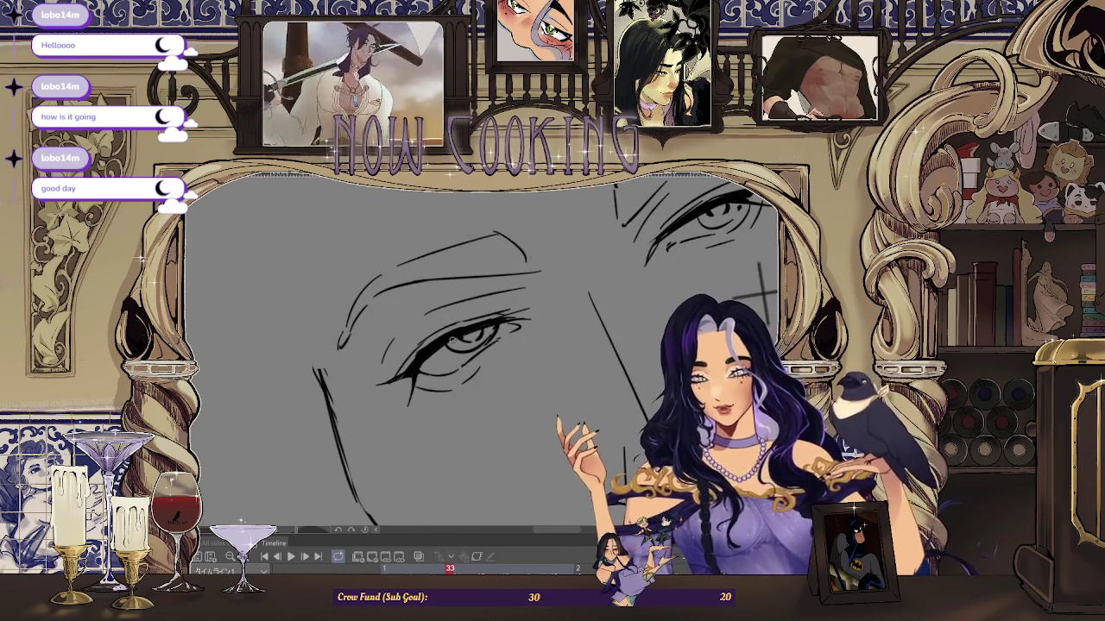
pyautogui.scroll(2, 411, 373)
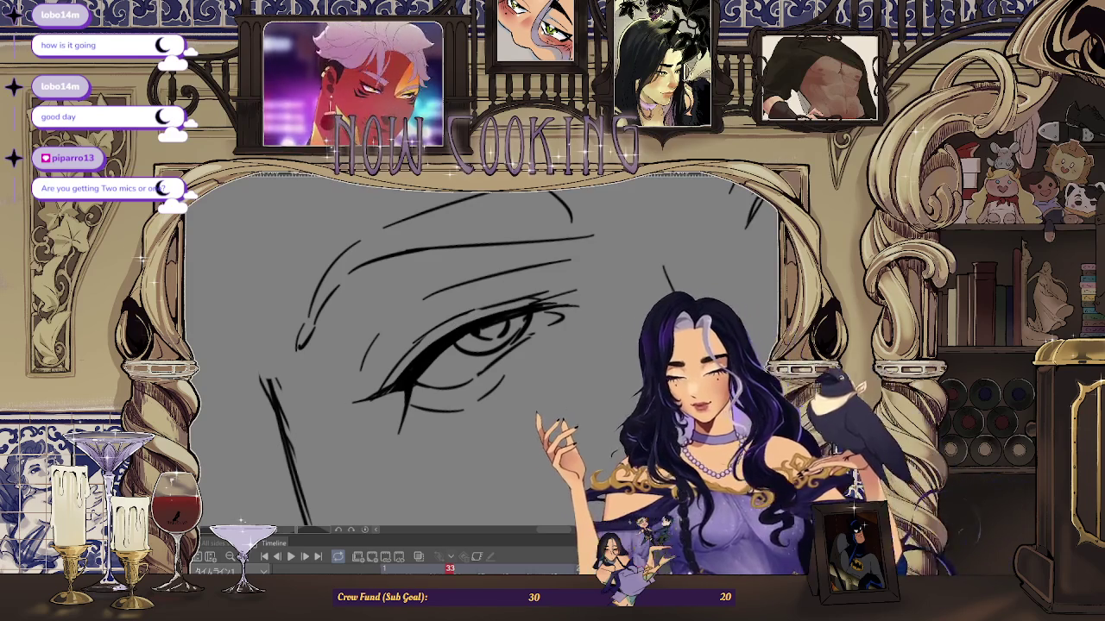
pyautogui.scroll(-3, 525, 309)
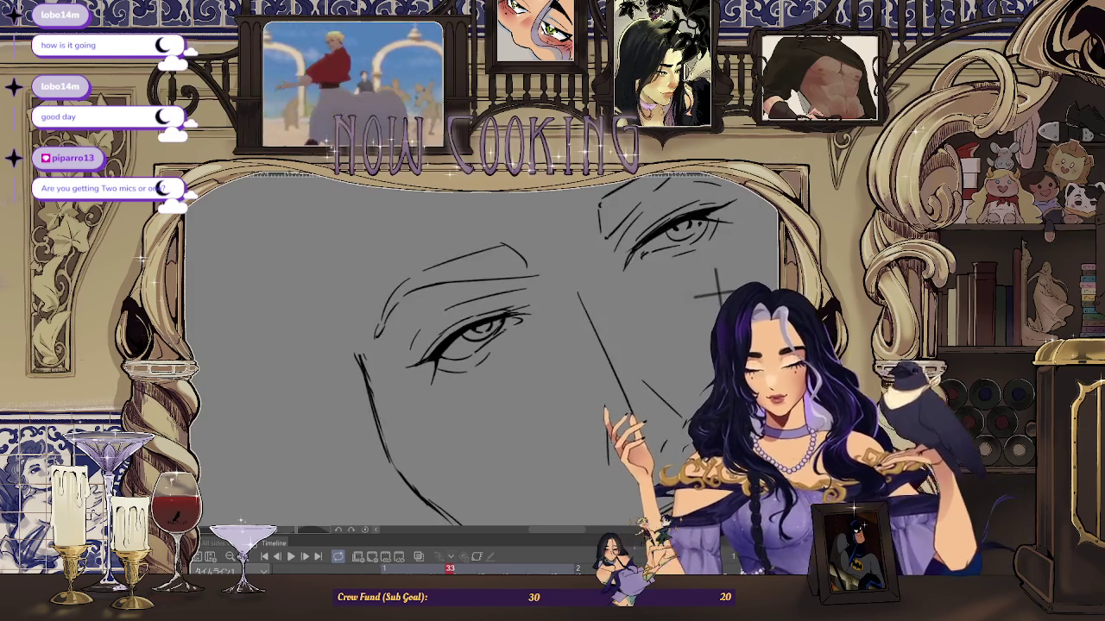
pyautogui.scroll(-2, 569, 297)
pyautogui.scroll(2, 508, 302)
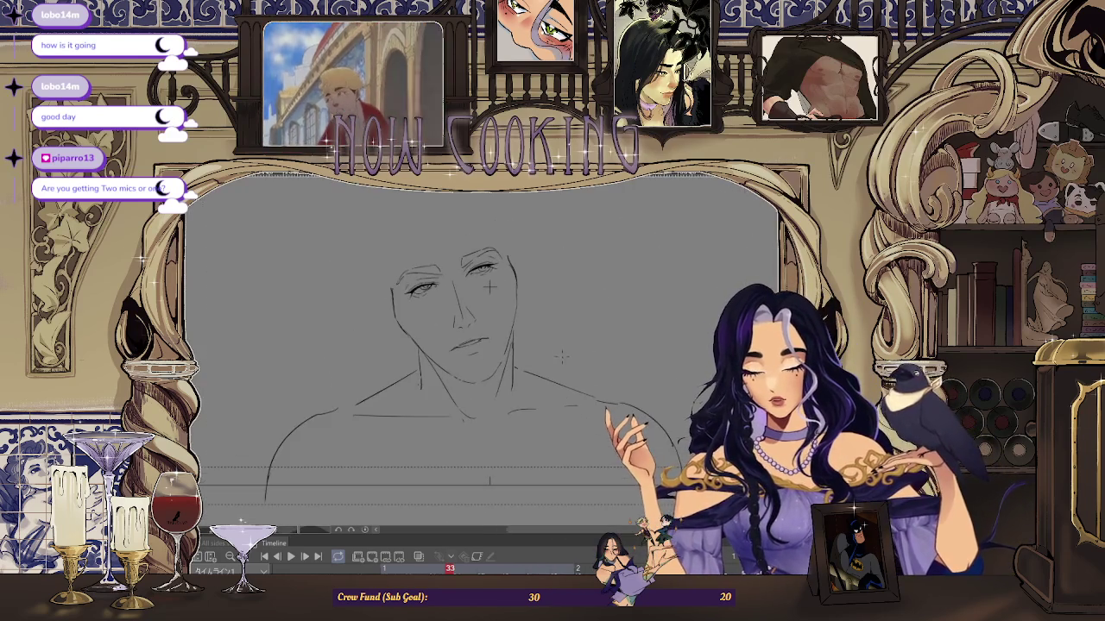
pyautogui.press('^')
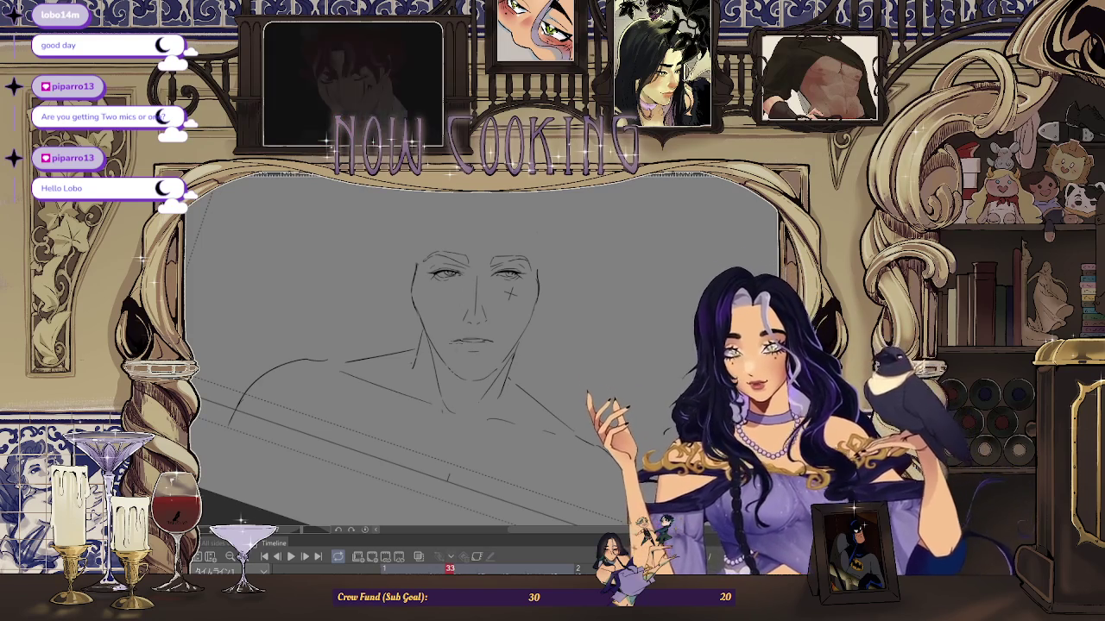
pyautogui.scroll(-1, 475, 345)
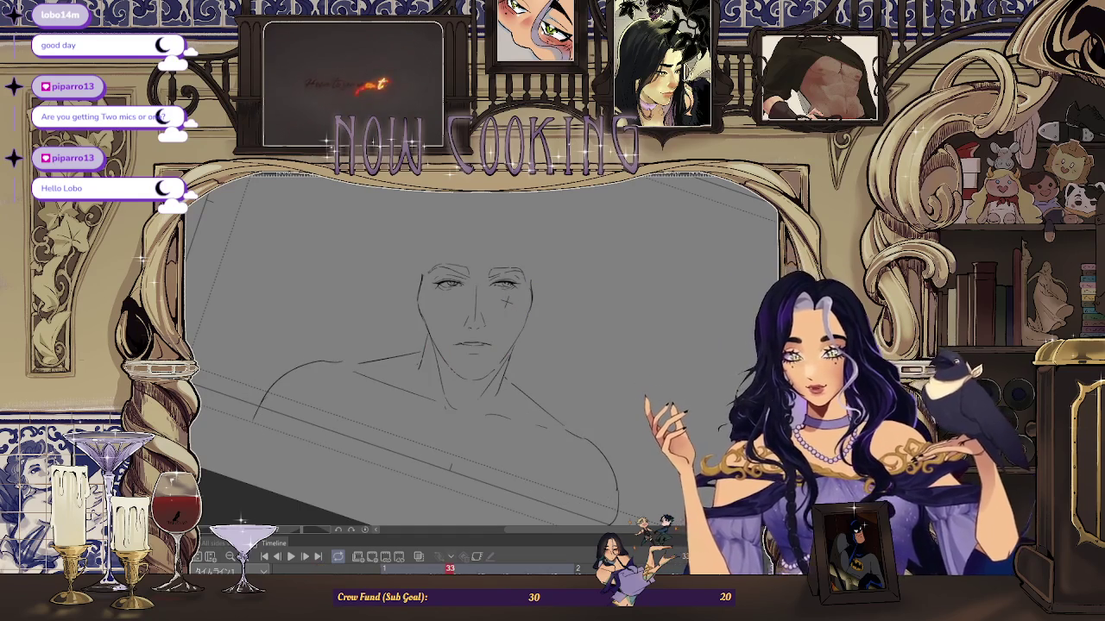
pyautogui.hotkey('ctrl', '+')
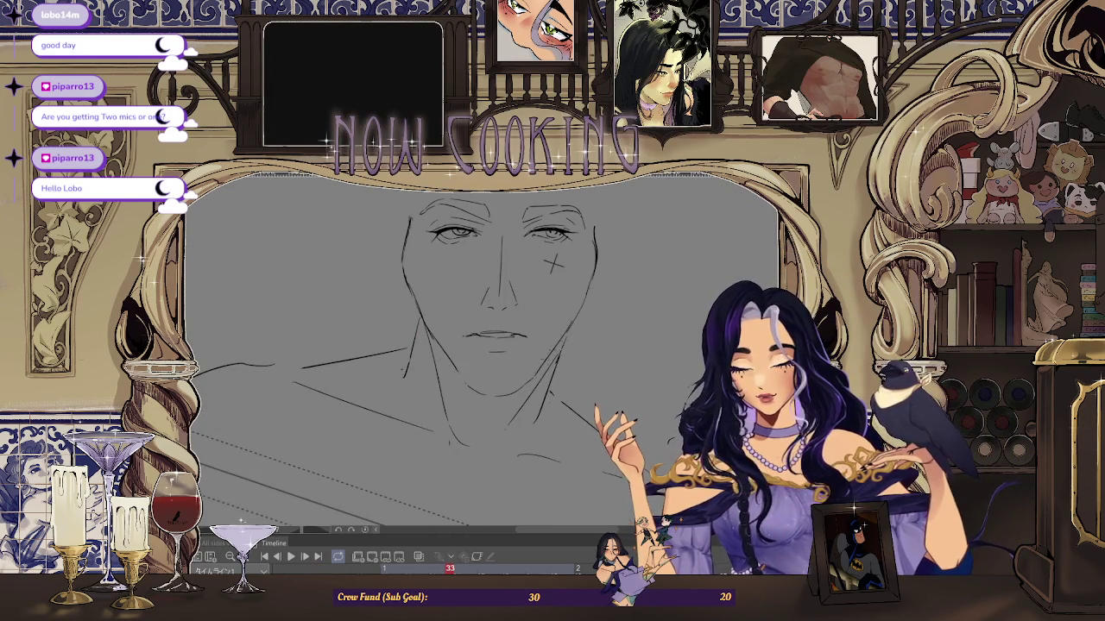
pyautogui.scroll(-2, 584, 367)
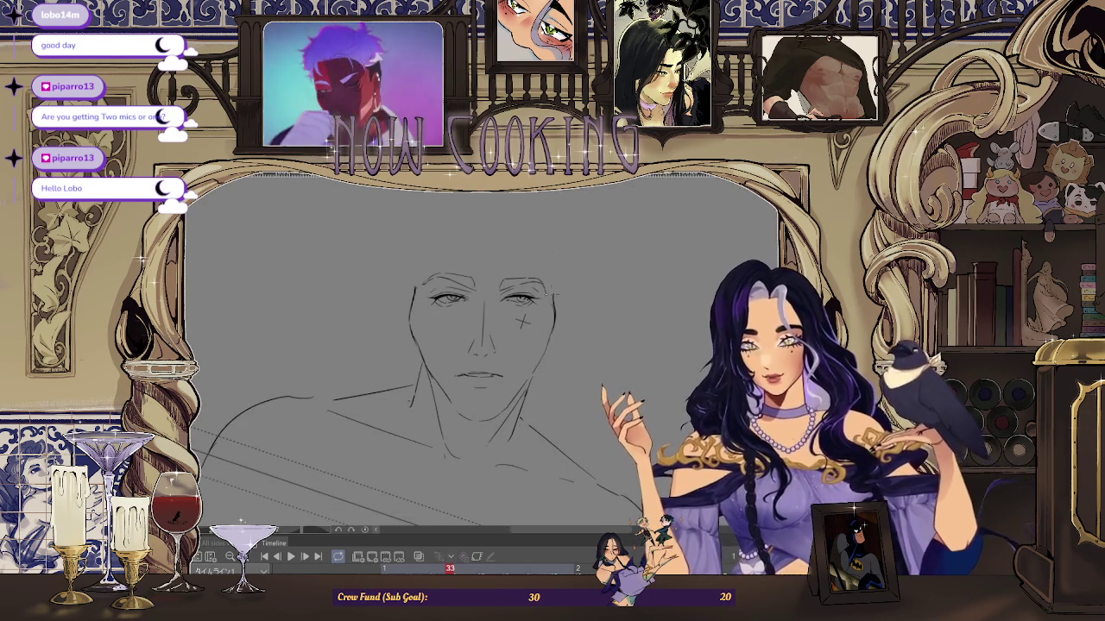
pyautogui.scroll(2, 545, 367)
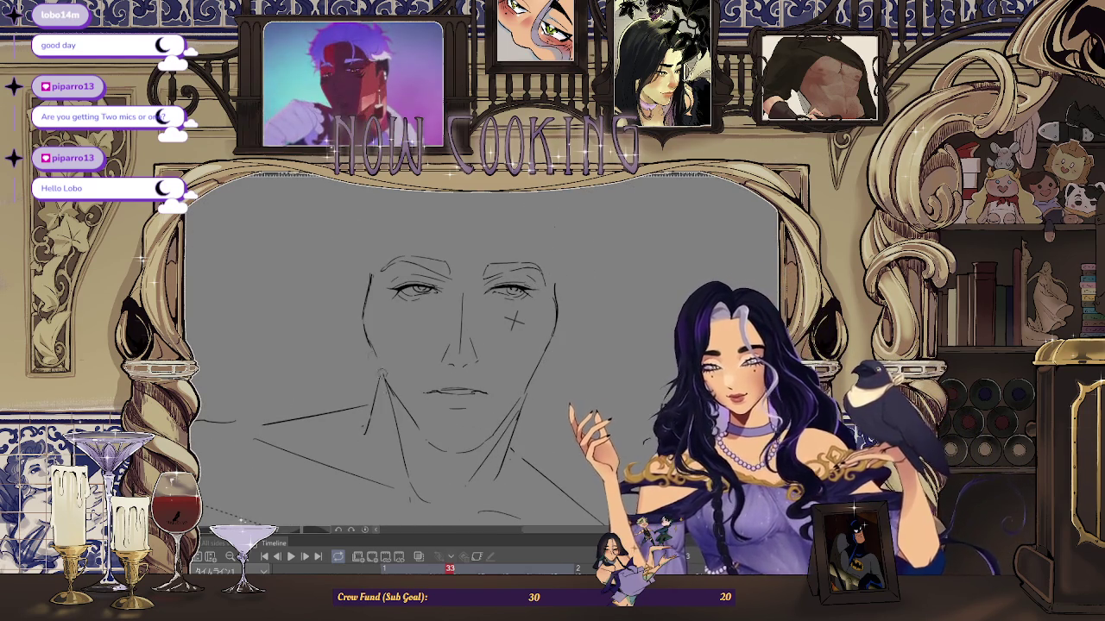
pyautogui.scroll(-3, 393, 393)
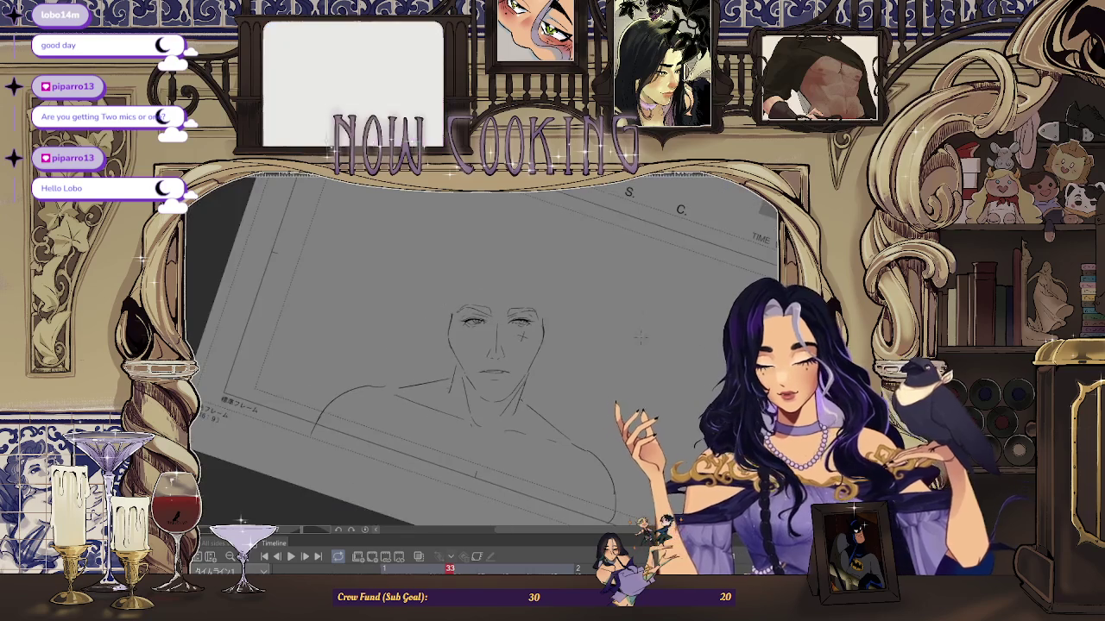
pyautogui.hotkey('ctrl', '0')
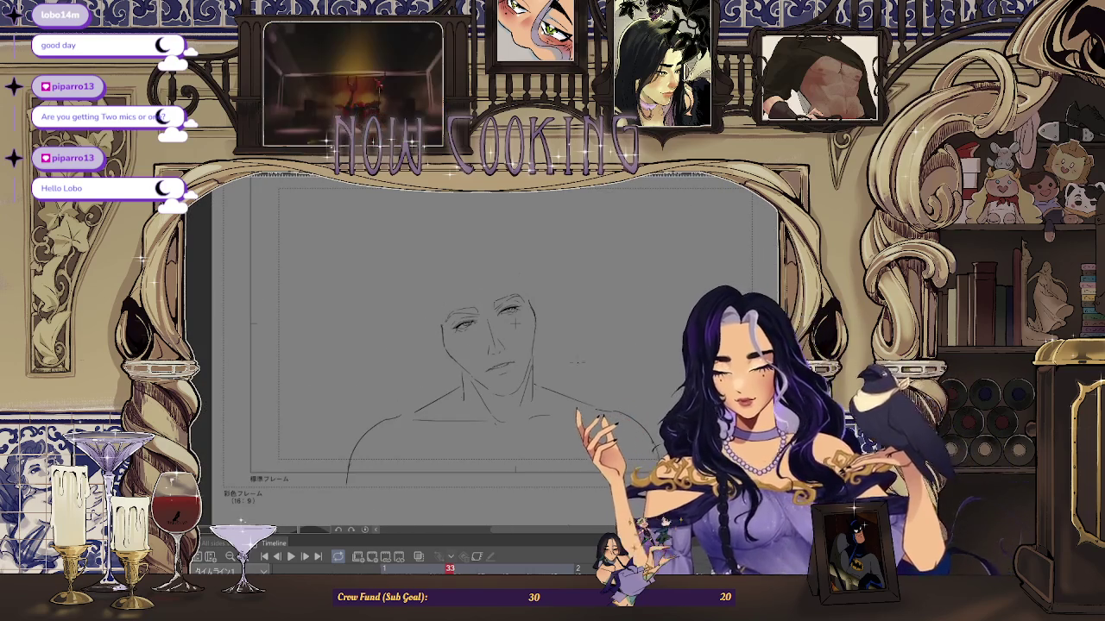
pyautogui.scroll(3, 516, 323)
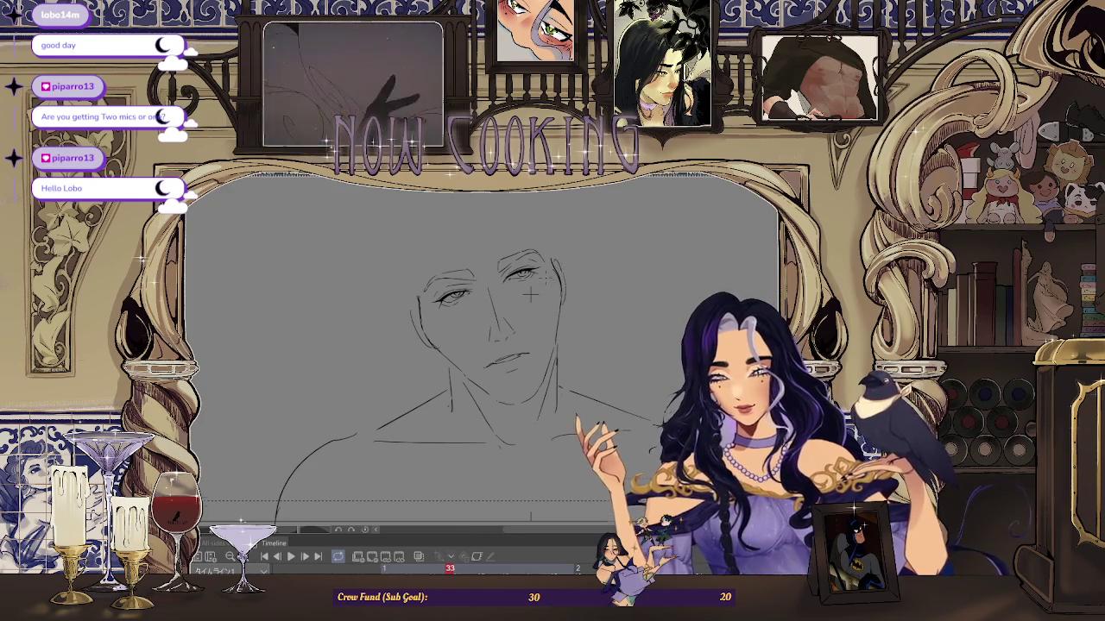
pyautogui.scroll(-2, 529, 294)
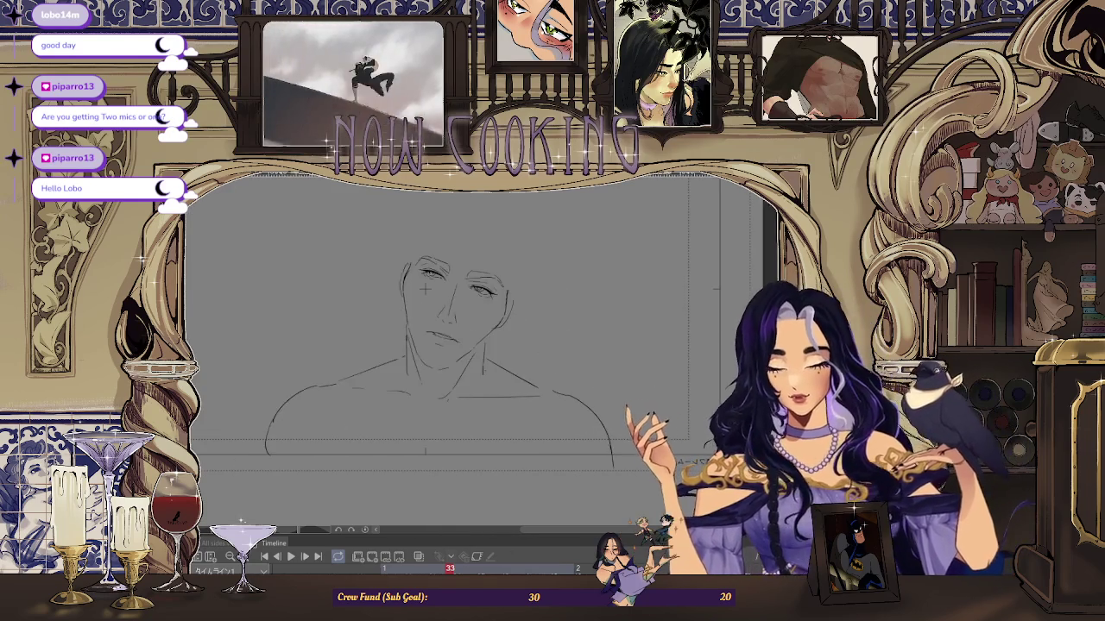
pyautogui.scroll(2, 414, 275)
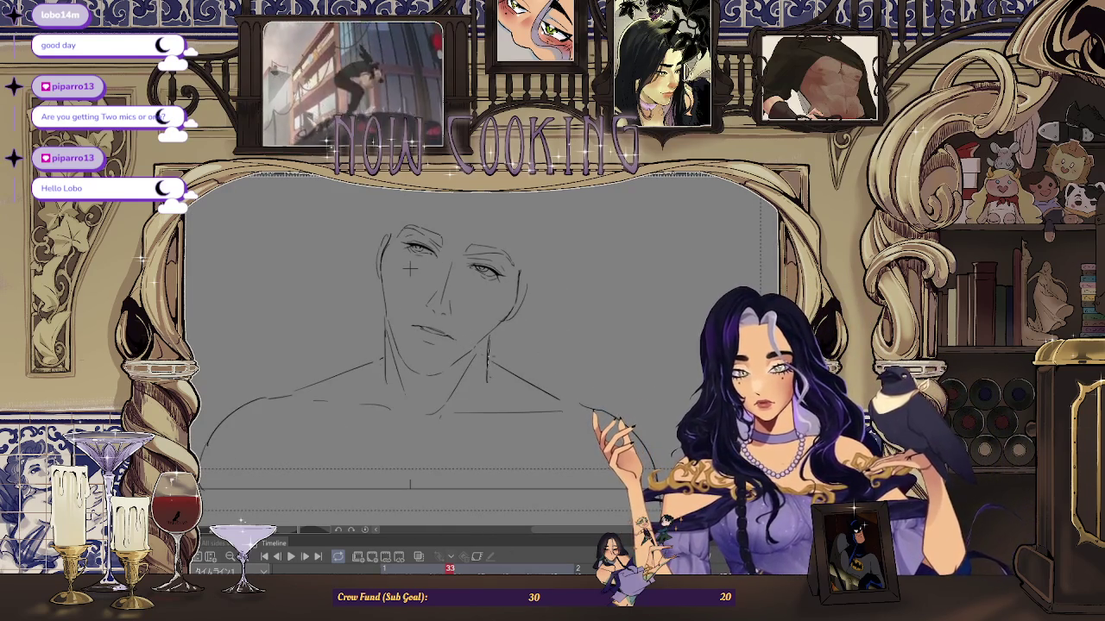
pyautogui.scroll(-2, 549, 333)
pyautogui.scroll(2, 549, 328)
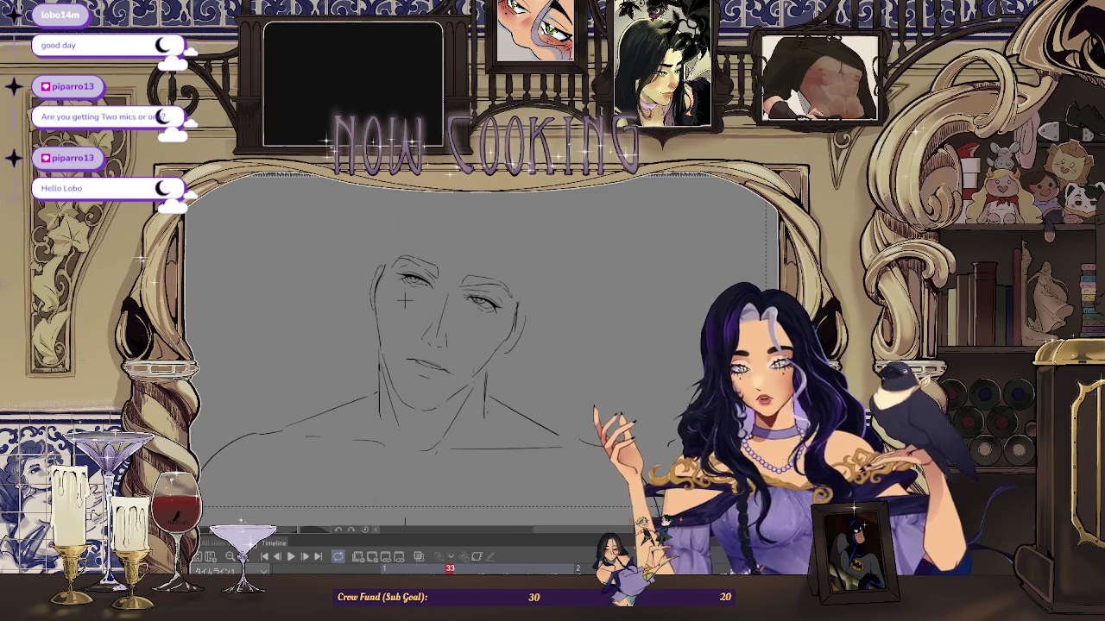
pyautogui.scroll(1, 403, 300)
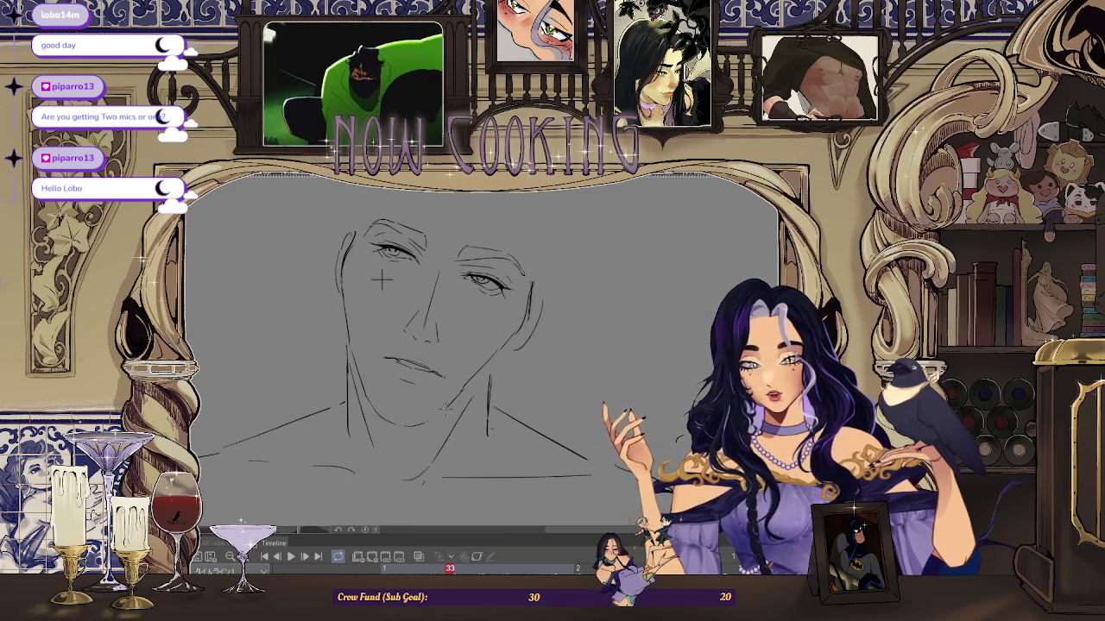
pyautogui.scroll(-1, 381, 278)
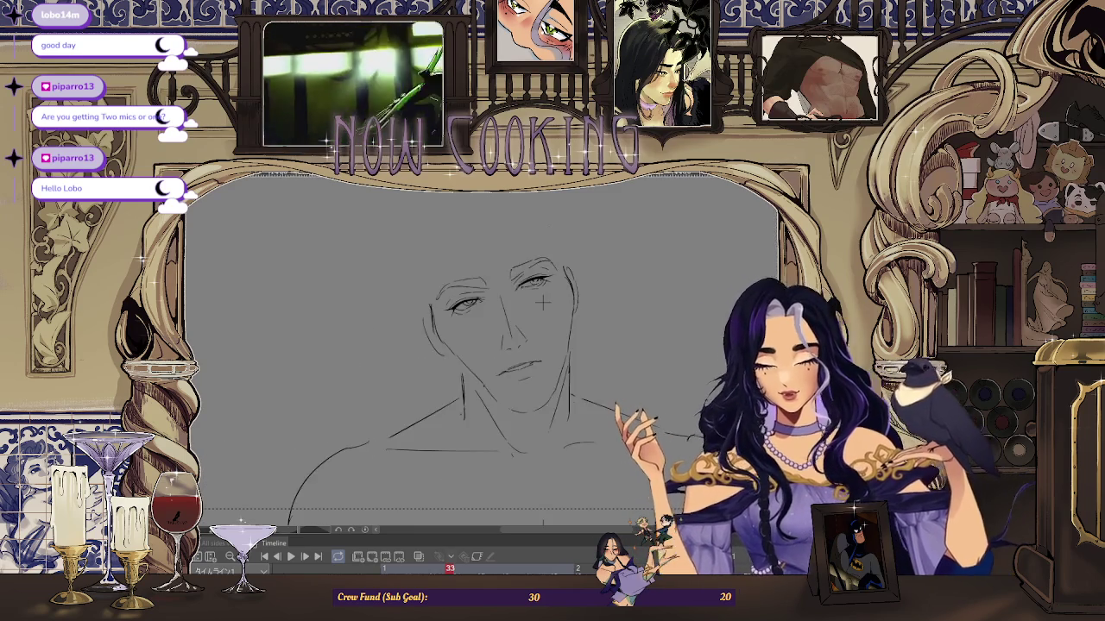
pyautogui.moveTo(504, 293); pyautogui.dragTo(543, 302)
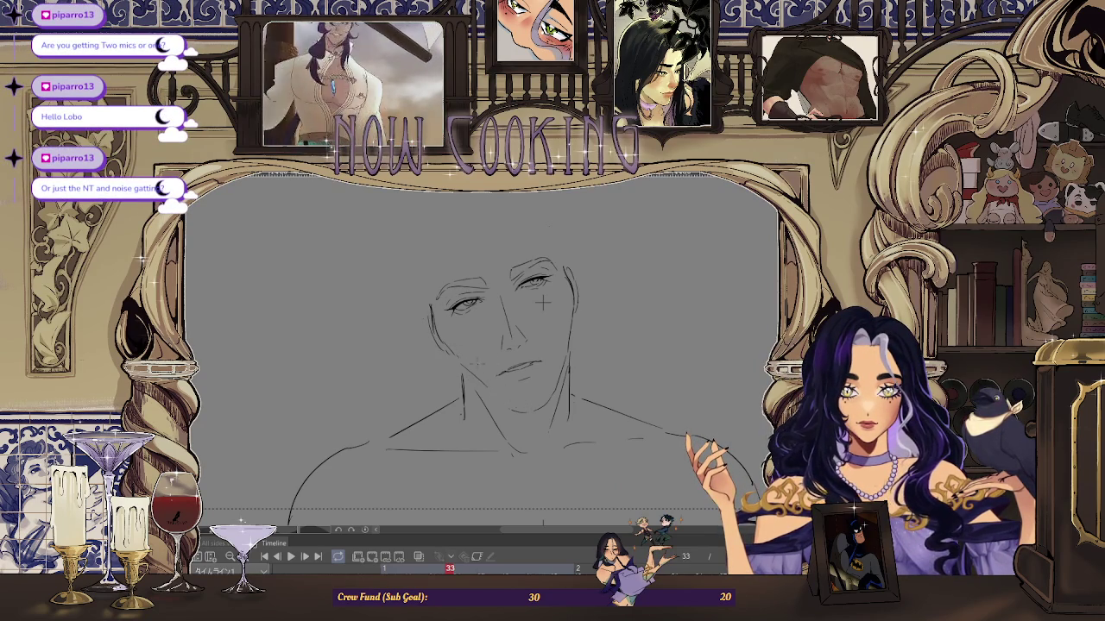
pyautogui.scroll(2, 543, 301)
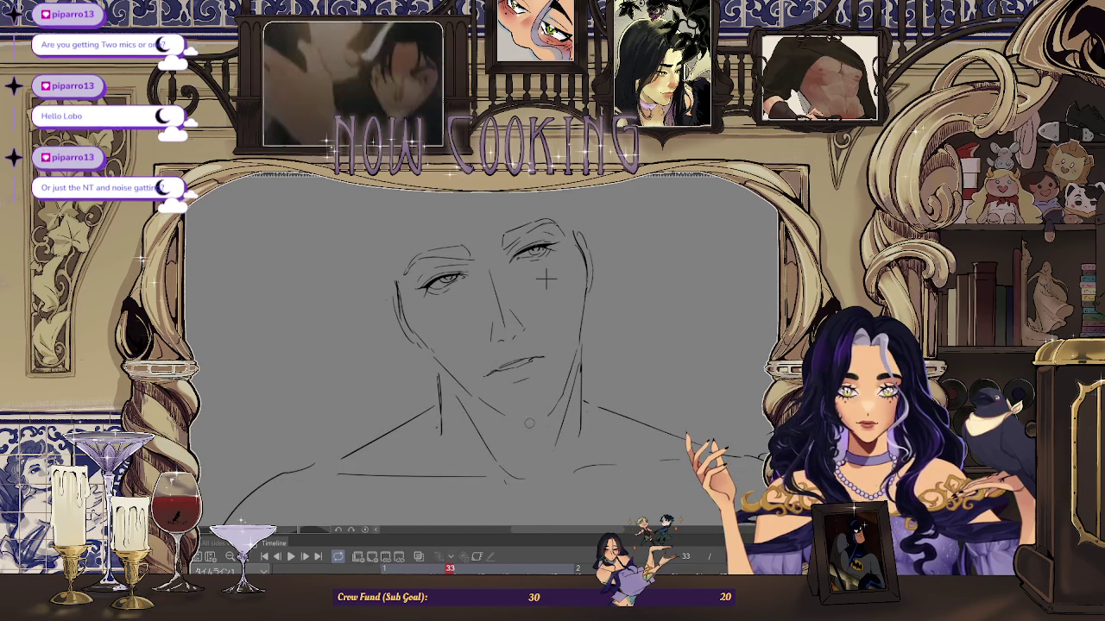
pyautogui.scroll(1, 474, 380)
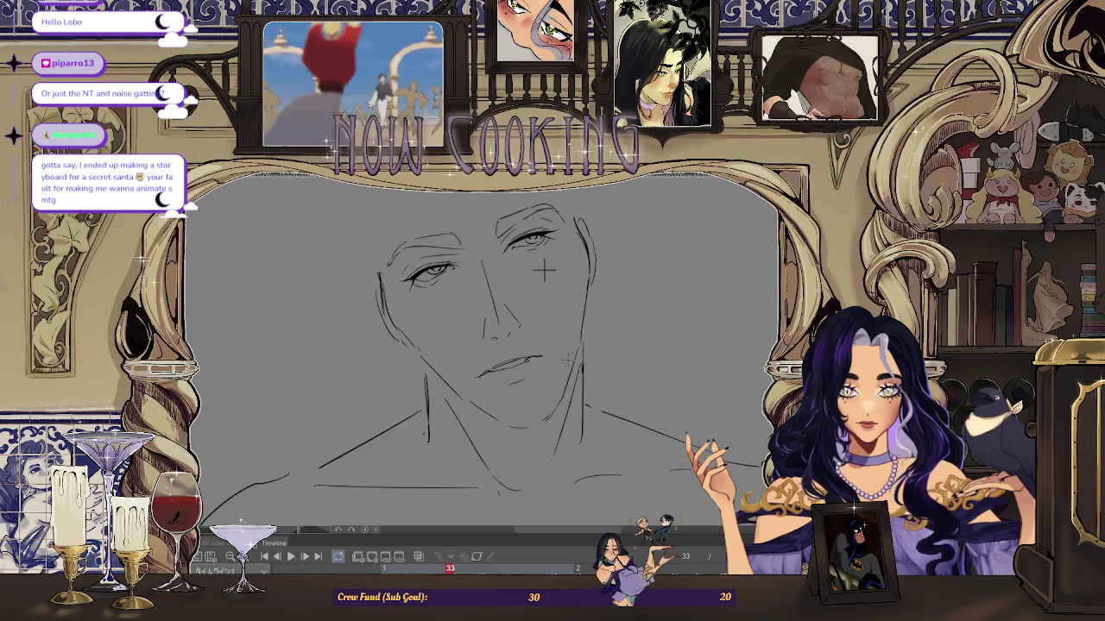
pyautogui.scroll(1, 474, 380)
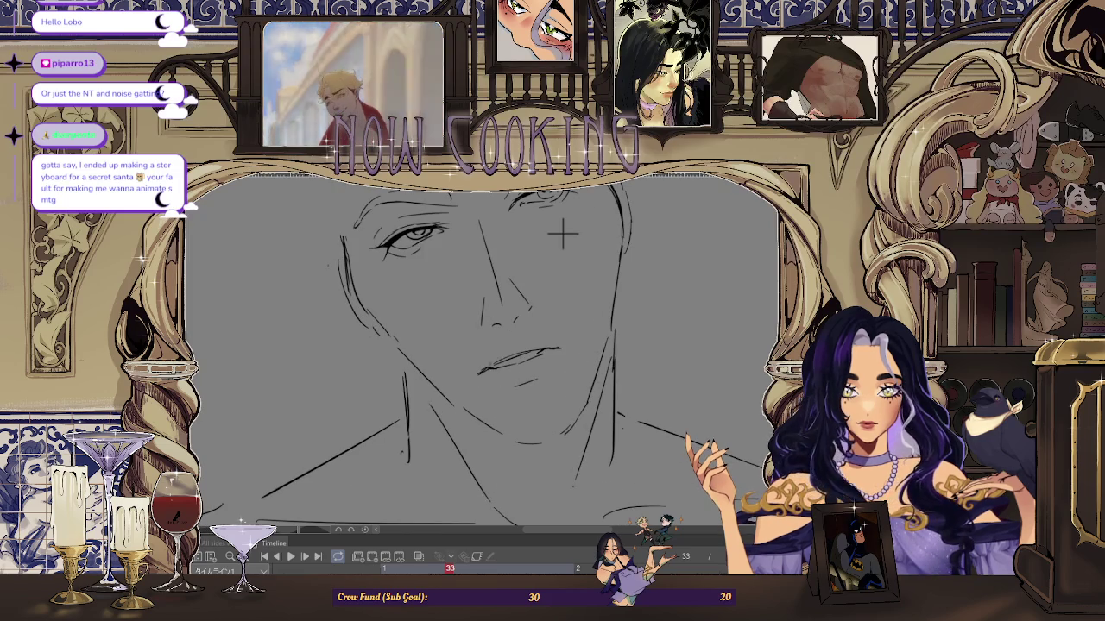
pyautogui.scroll(-1, 562, 233)
pyautogui.scroll(-1, 570, 259)
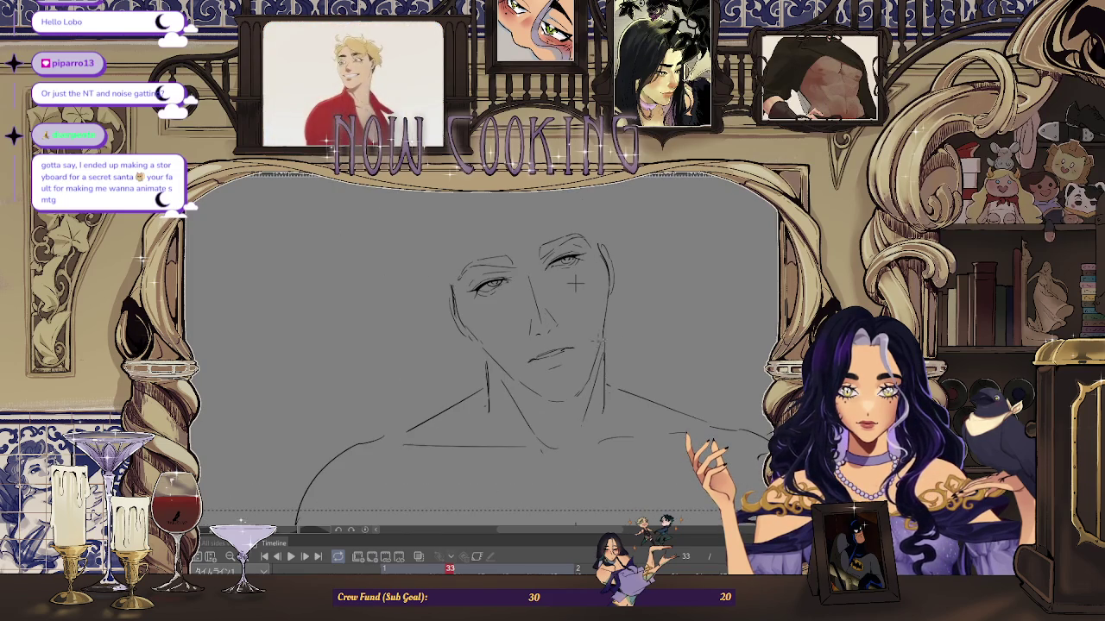
pyautogui.scroll(1, 575, 283)
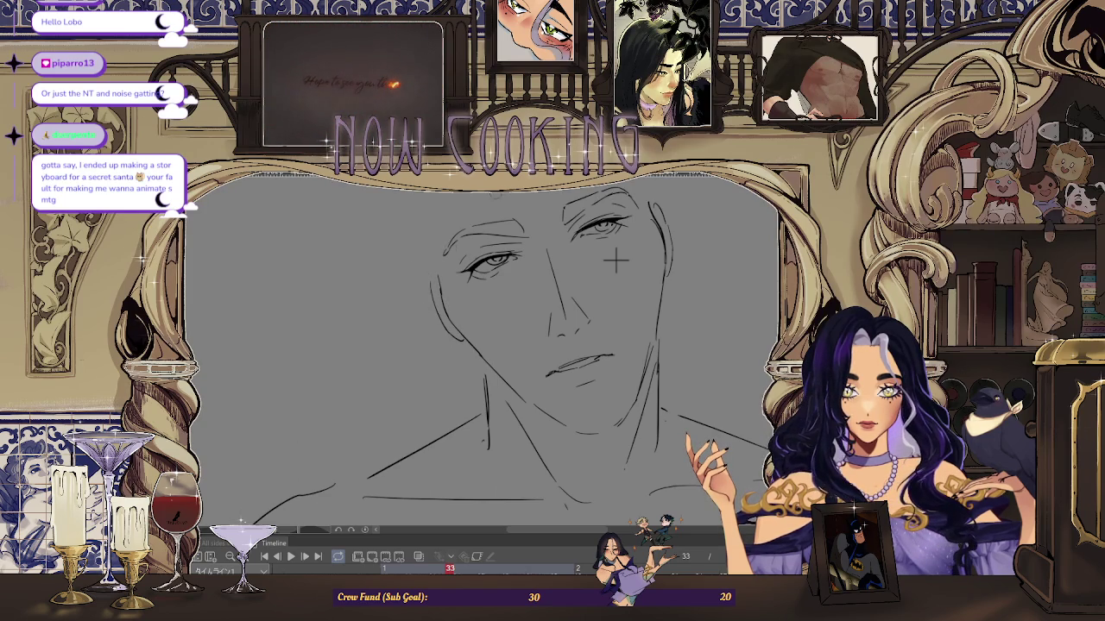
pyautogui.scroll(-2, 616, 261)
pyautogui.scroll(3, 575, 298)
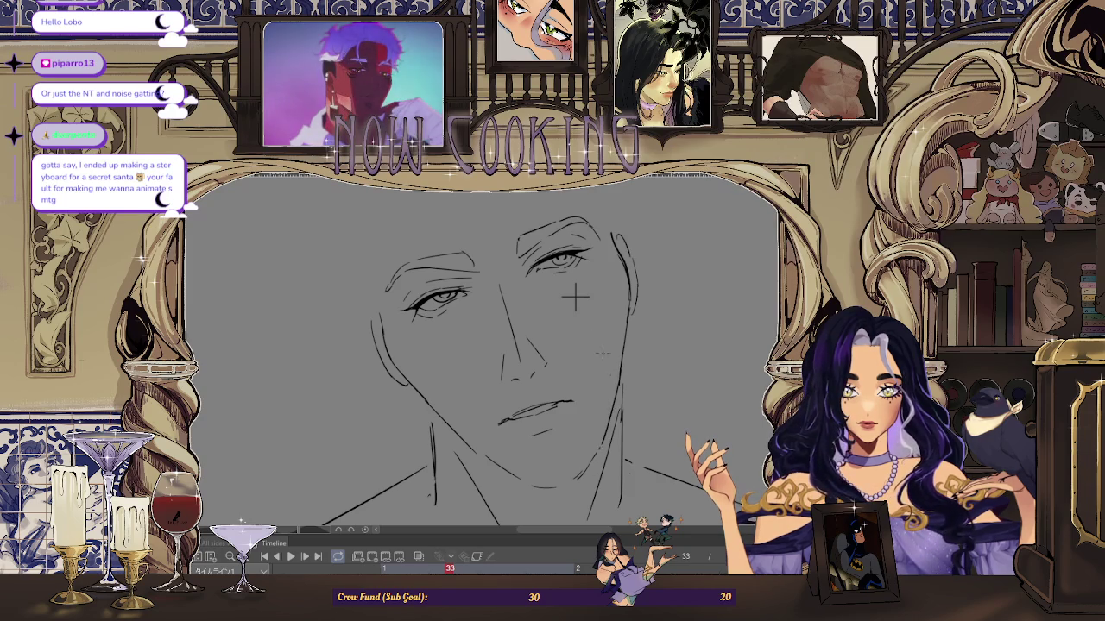
pyautogui.scroll(1, 575, 294)
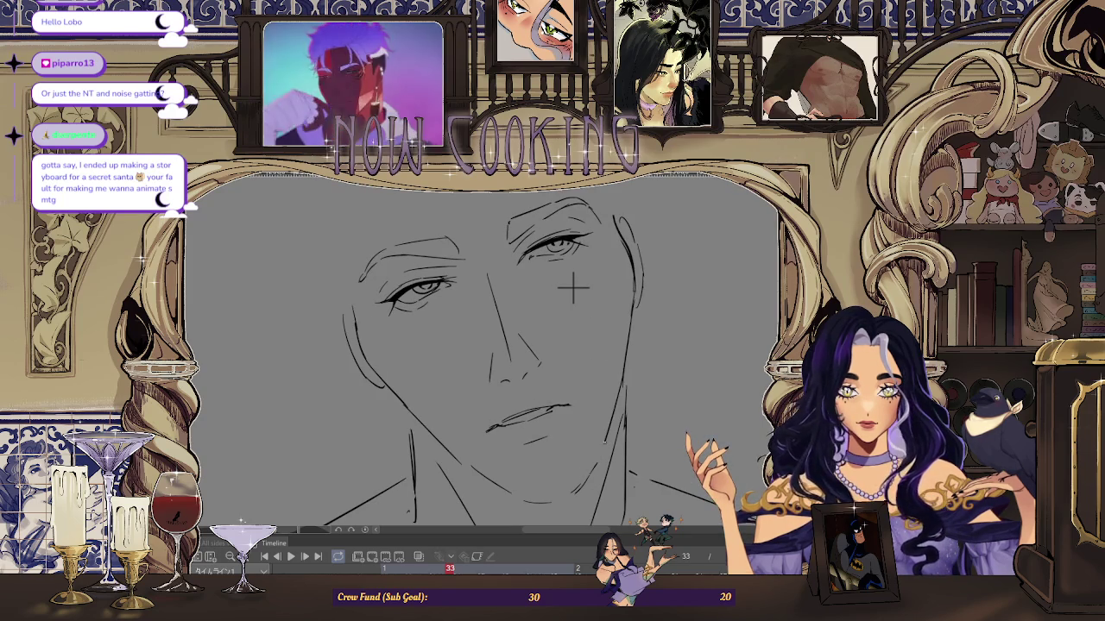
pyautogui.moveTo(575, 289); pyautogui.dragTo(577, 237)
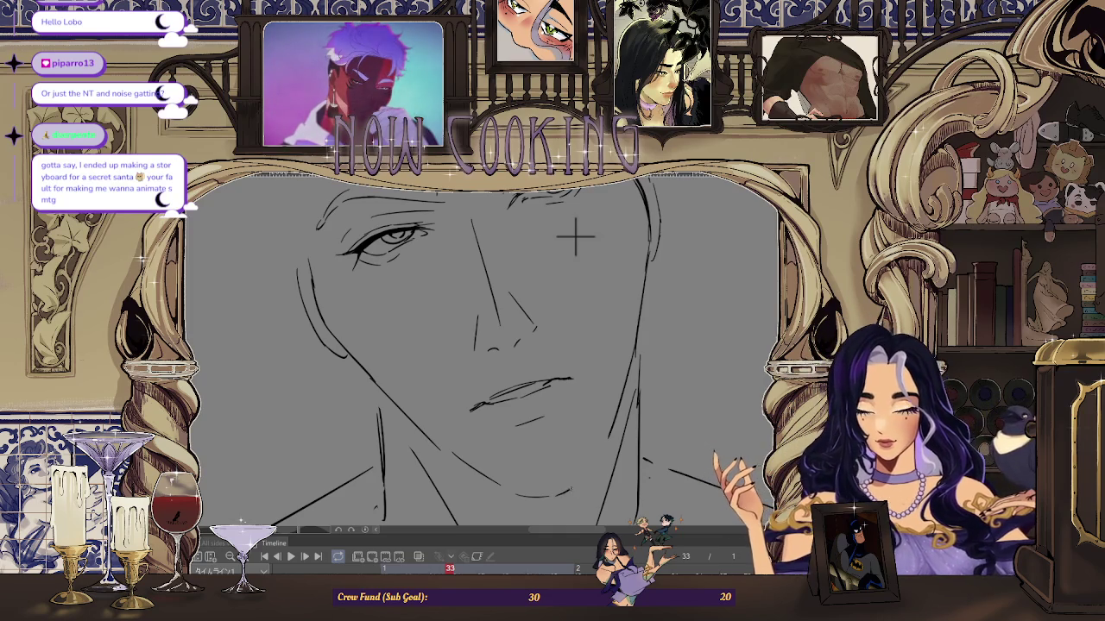
pyautogui.moveTo(576, 235)
pyautogui.mouseDown()
pyautogui.moveTo(588, 351)
pyautogui.moveTo(363, 365)
pyautogui.mouseUp()
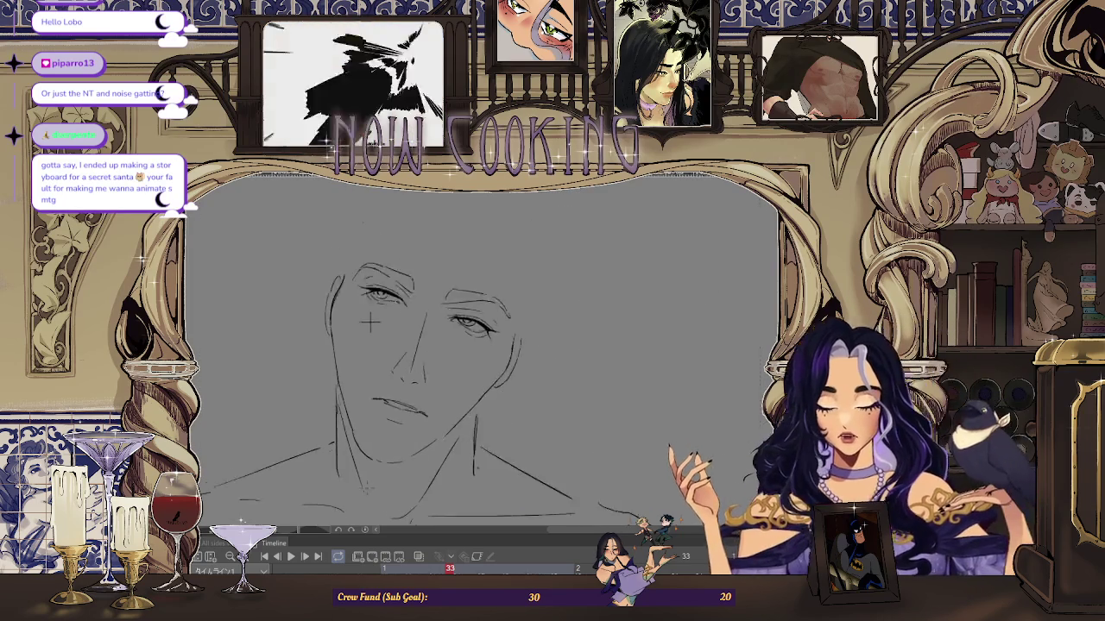
# Step: Draw a pencil stroke extending the left jaw line down toward the chin
pyautogui.scroll(5, 362, 366)
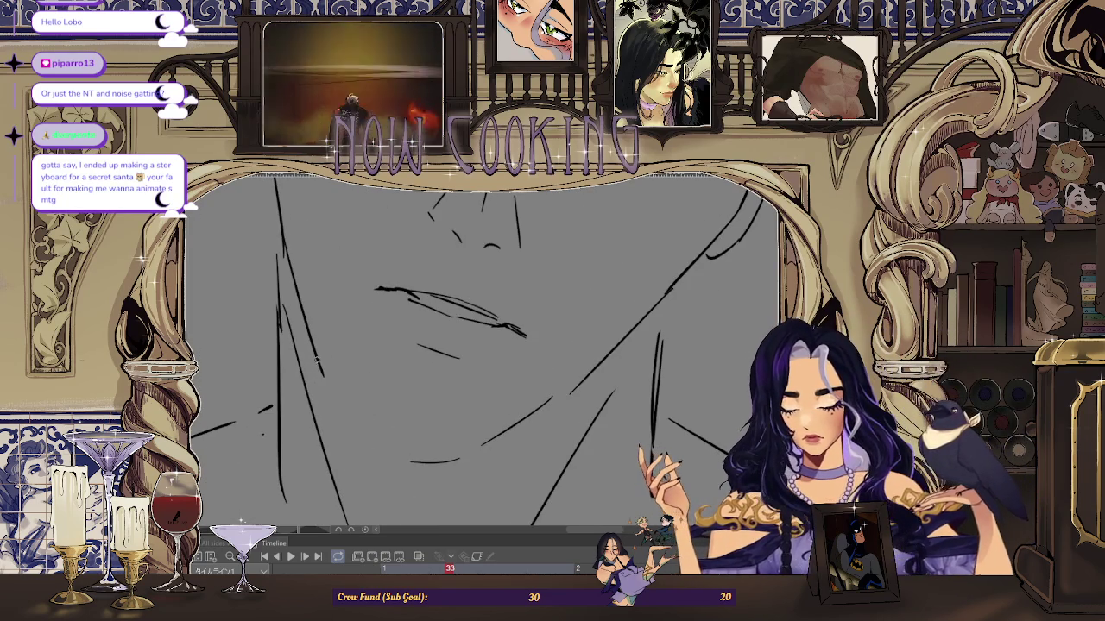
pyautogui.moveTo(338, 403); pyautogui.dragTo(397, 460)
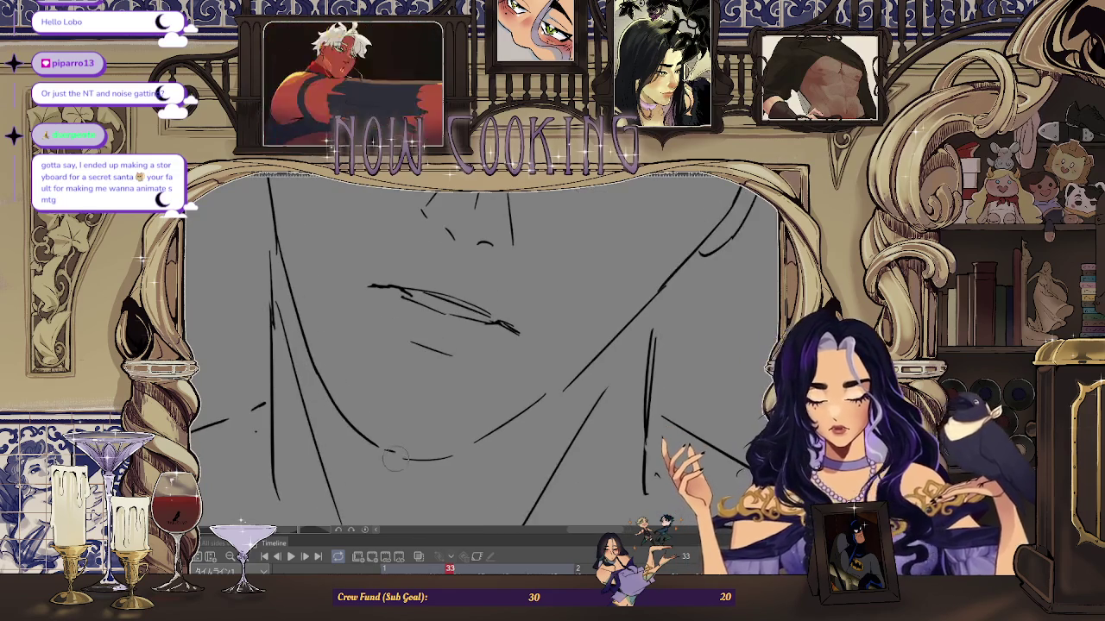
pyautogui.scroll(-3, 464, 450)
pyautogui.scroll(-3, 484, 363)
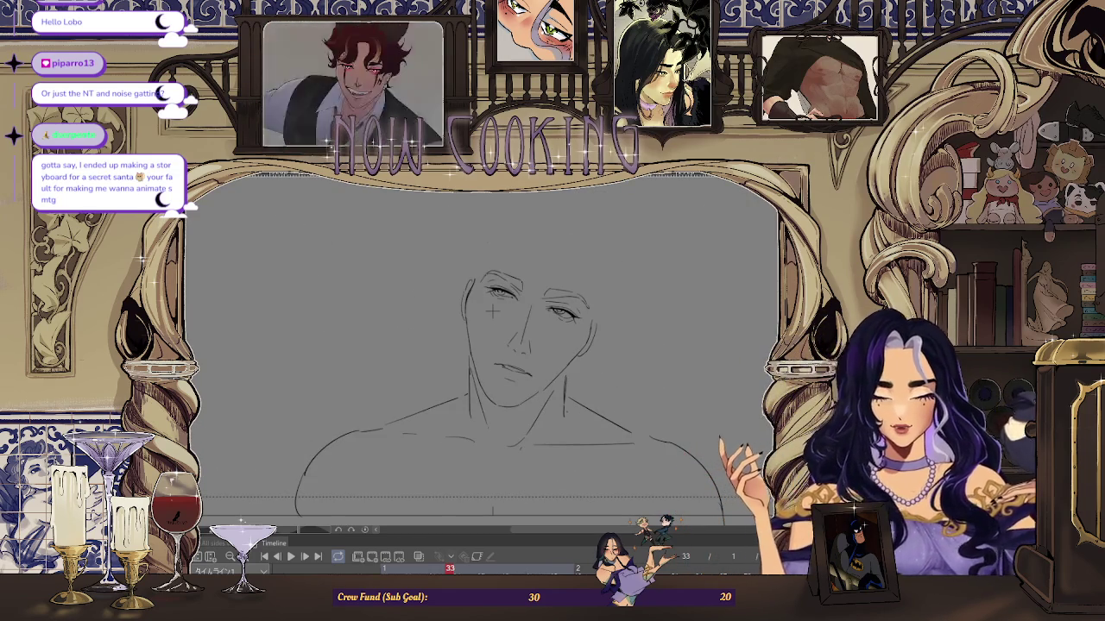
# Step: Mirror the canvas horizontally, fit the frame to the window, and zoom on the face to check proportions
pyautogui.press('h')
pyautogui.scroll(1, 466, 311)
pyautogui.scroll(1, 459, 280)
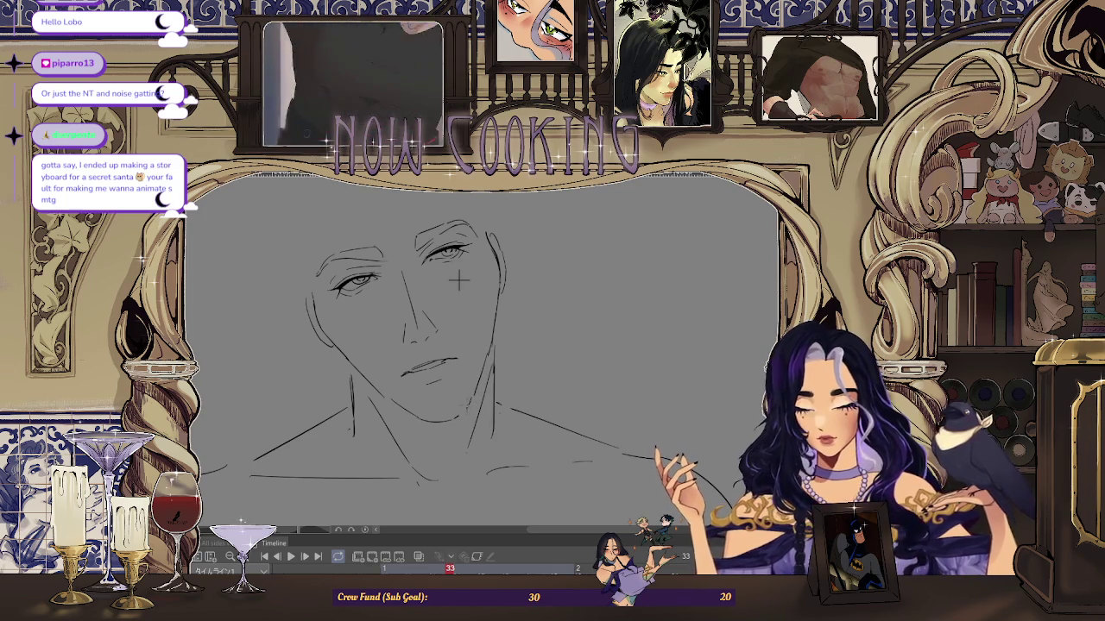
pyautogui.hotkey('ctrl', '0')
pyautogui.hotkey('ctrl', '+')
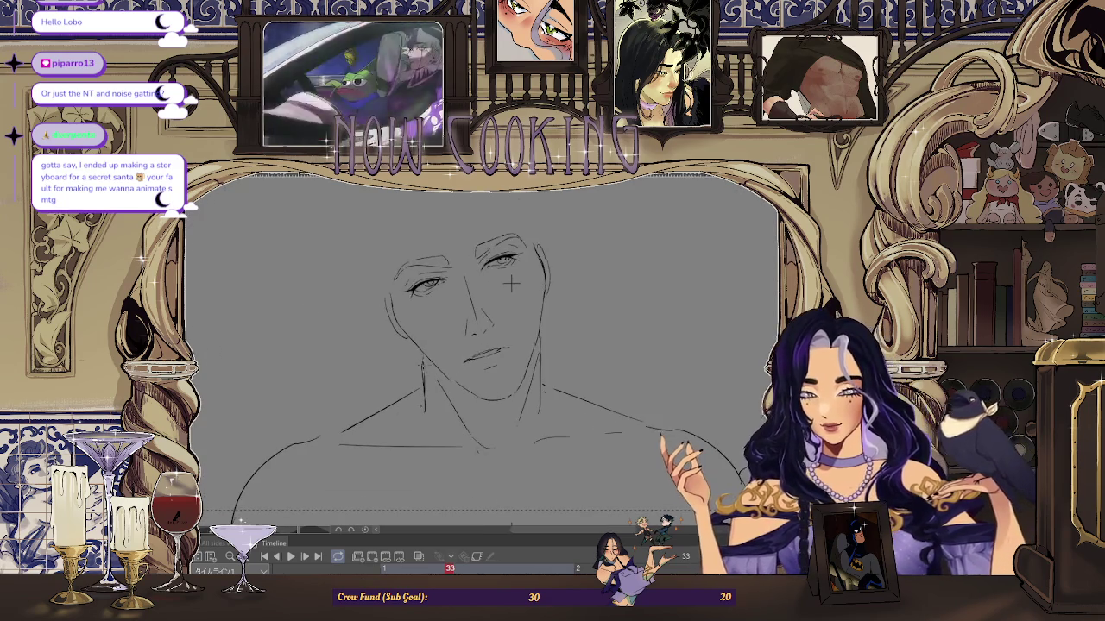
pyautogui.scroll(-3, 511, 283)
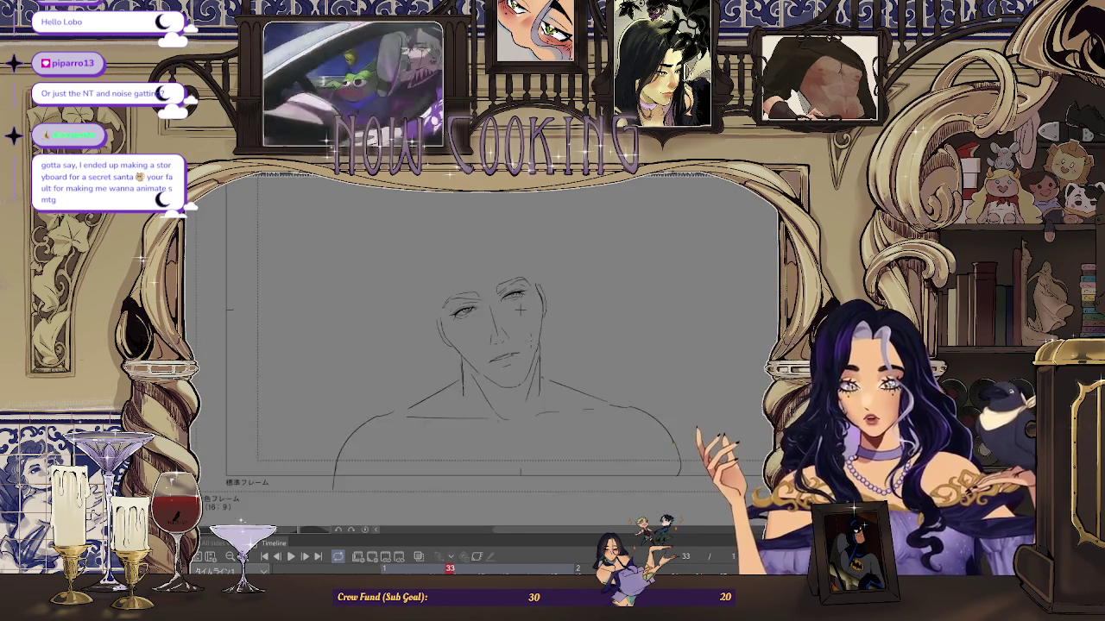
pyautogui.scroll(4, 542, 269)
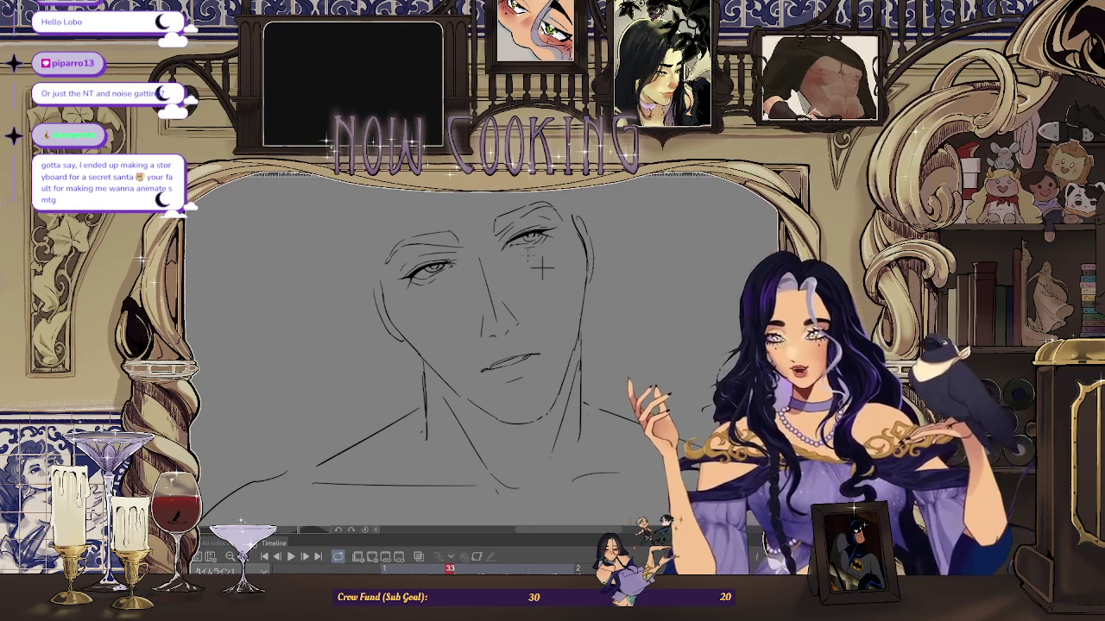
pyautogui.scroll(1, 548, 256)
pyautogui.scroll(2, 547, 256)
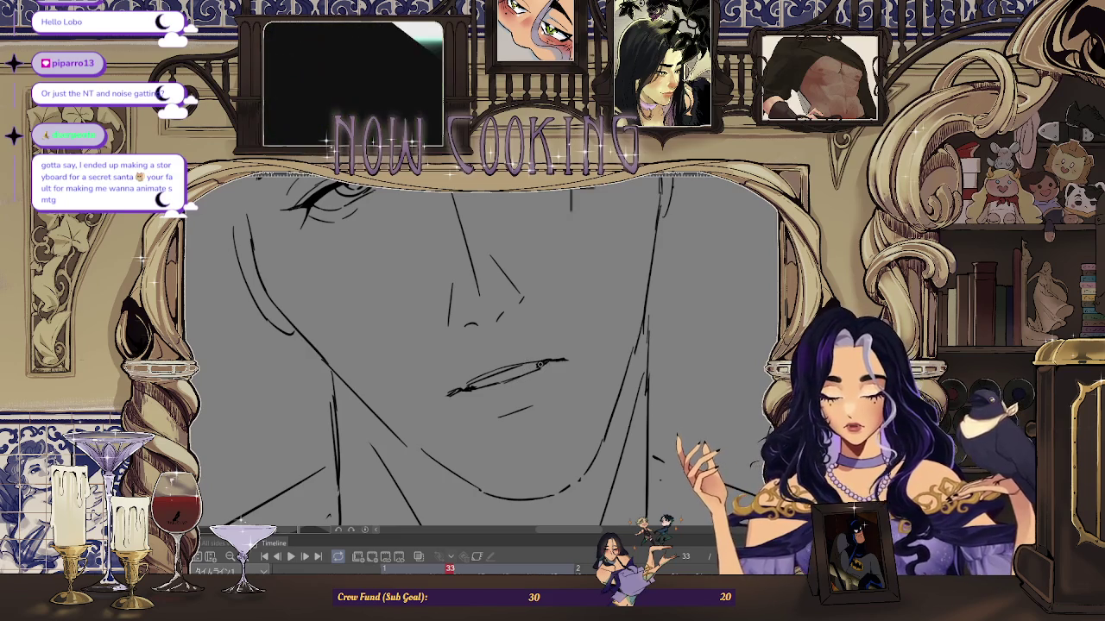
pyautogui.scroll(-3, 540, 304)
pyautogui.scroll(-1, 539, 304)
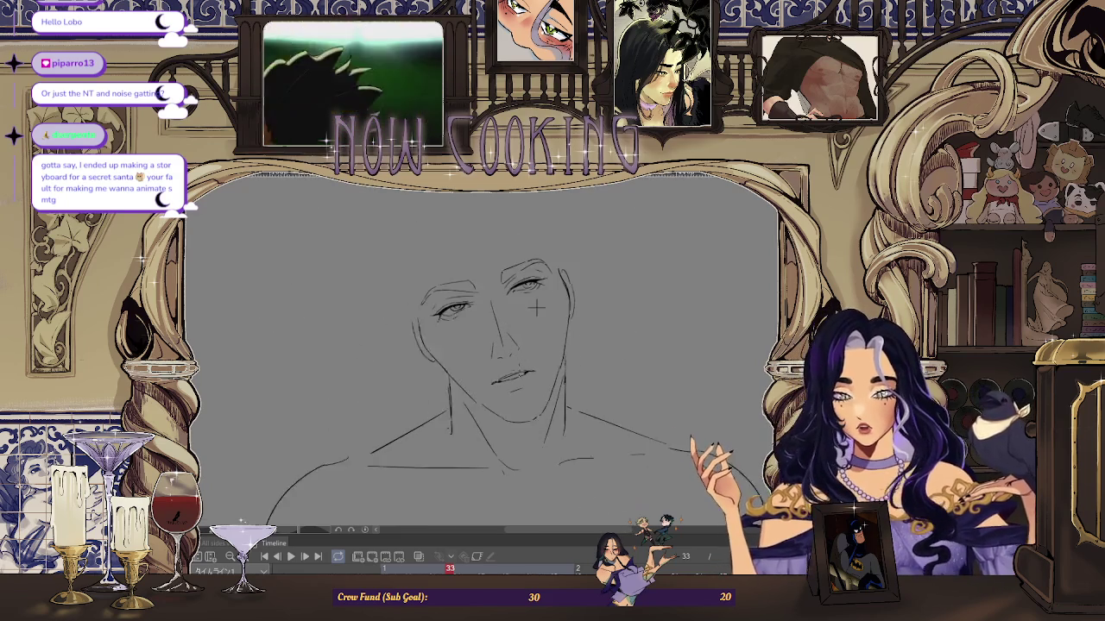
pyautogui.scroll(-2, 651, 342)
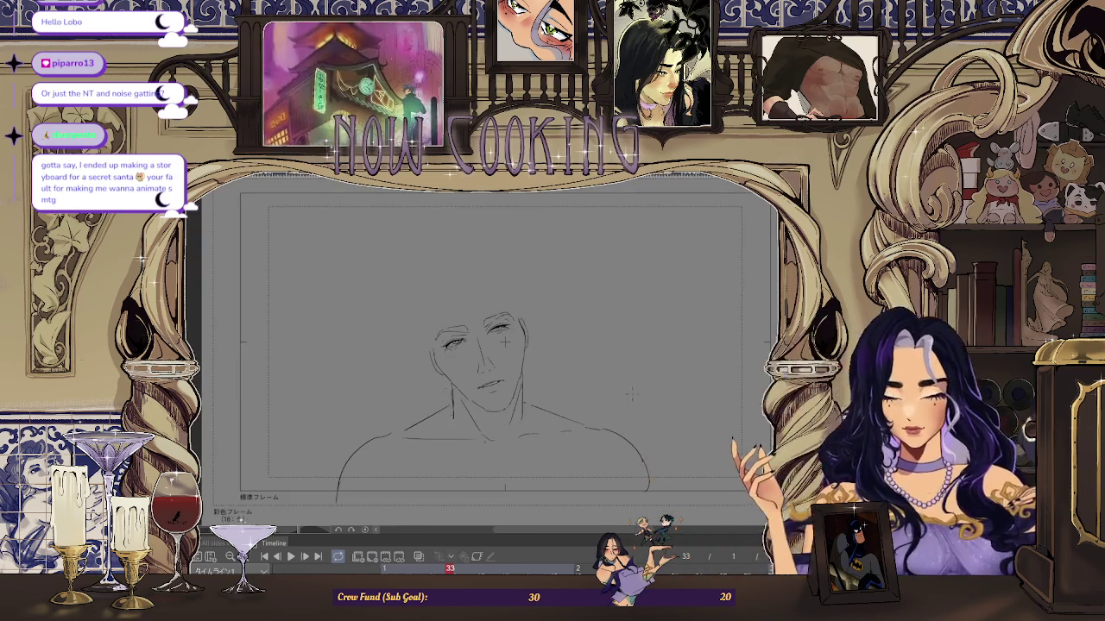
# Step: Fit the whole storyboard frame in view and start animation playback with Space
pyautogui.scroll(2, 504, 343)
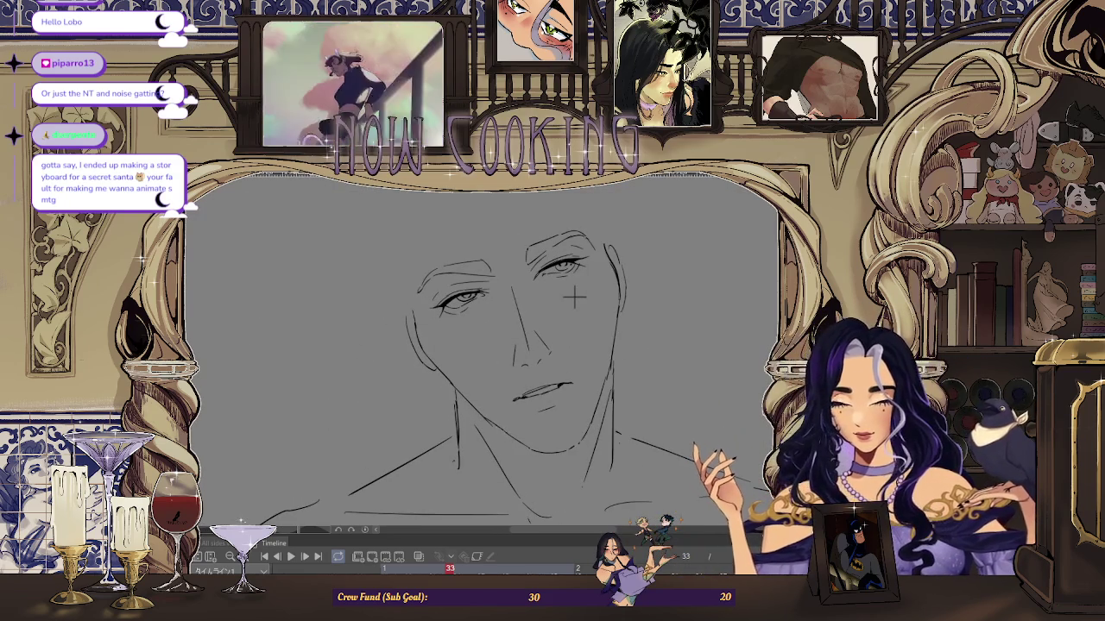
pyautogui.scroll(-1, 575, 298)
pyautogui.scroll(-2, 528, 339)
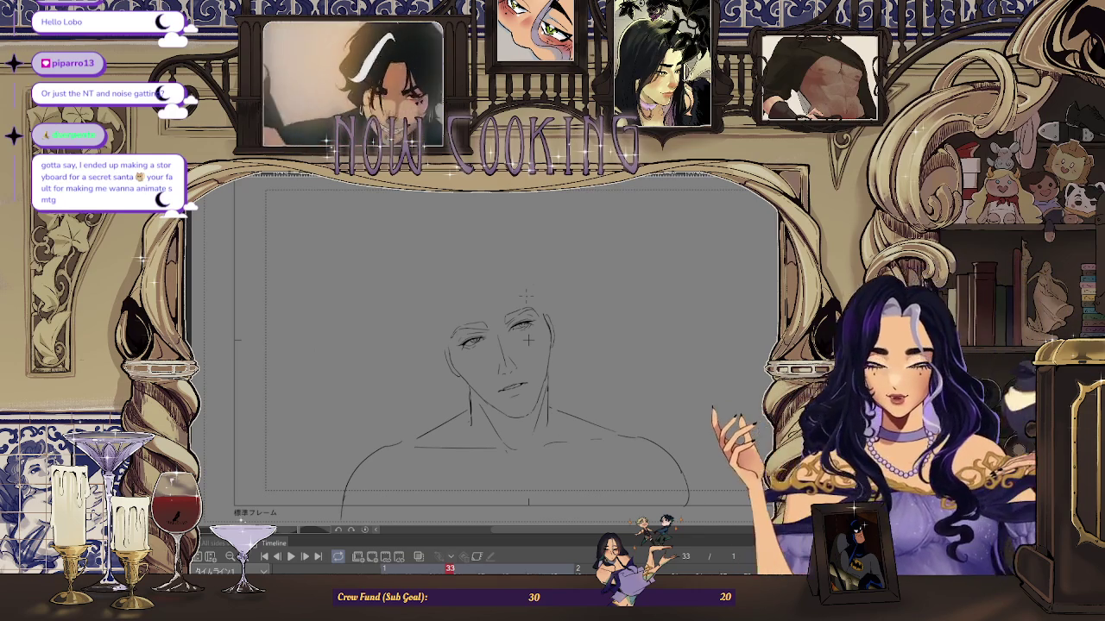
pyautogui.hotkey('ctrl', '0')
pyautogui.press('space')
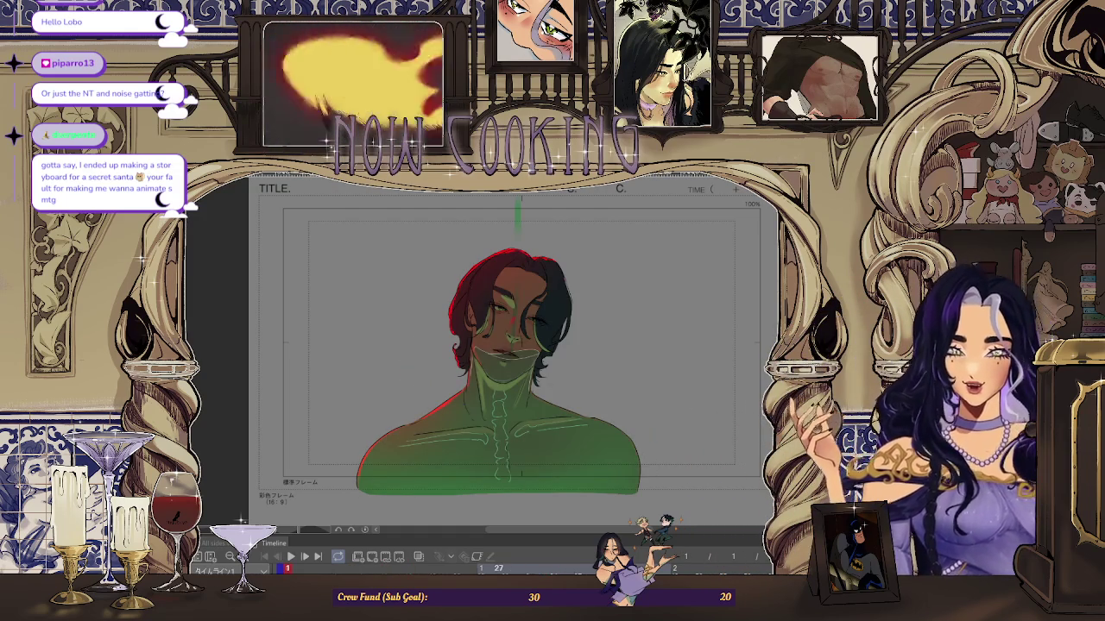
# Step: Stop playback on the pencil line-sketch frame from the Timeline
pyautogui.click(697, 565)
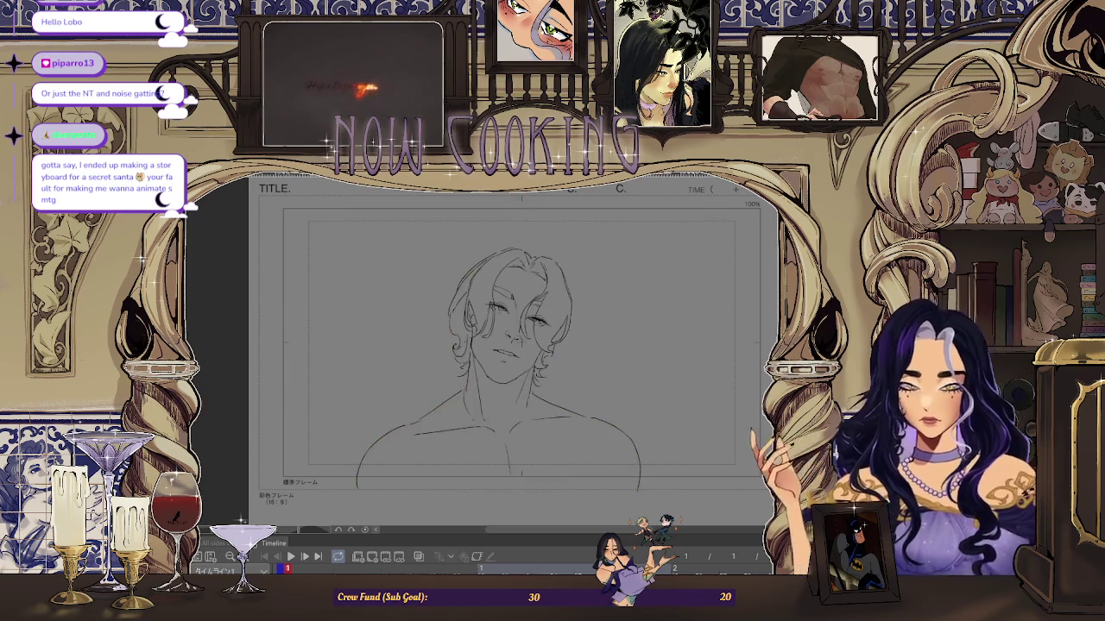
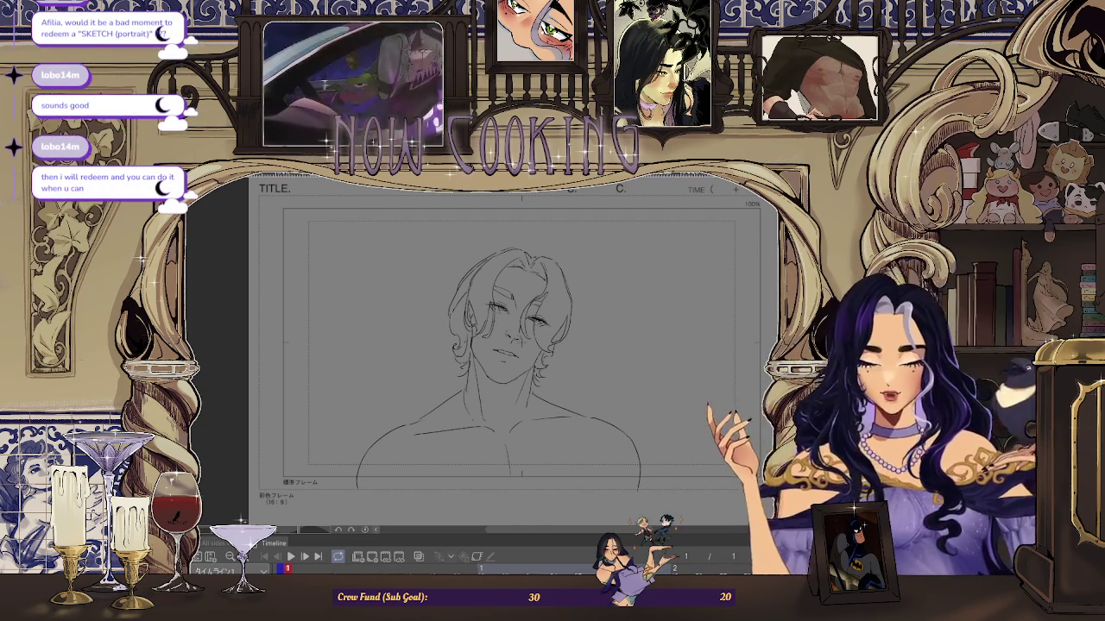
# Step: Step back and forth through the frames and settle on frame 33's plain face sketch
pyautogui.press('Right')
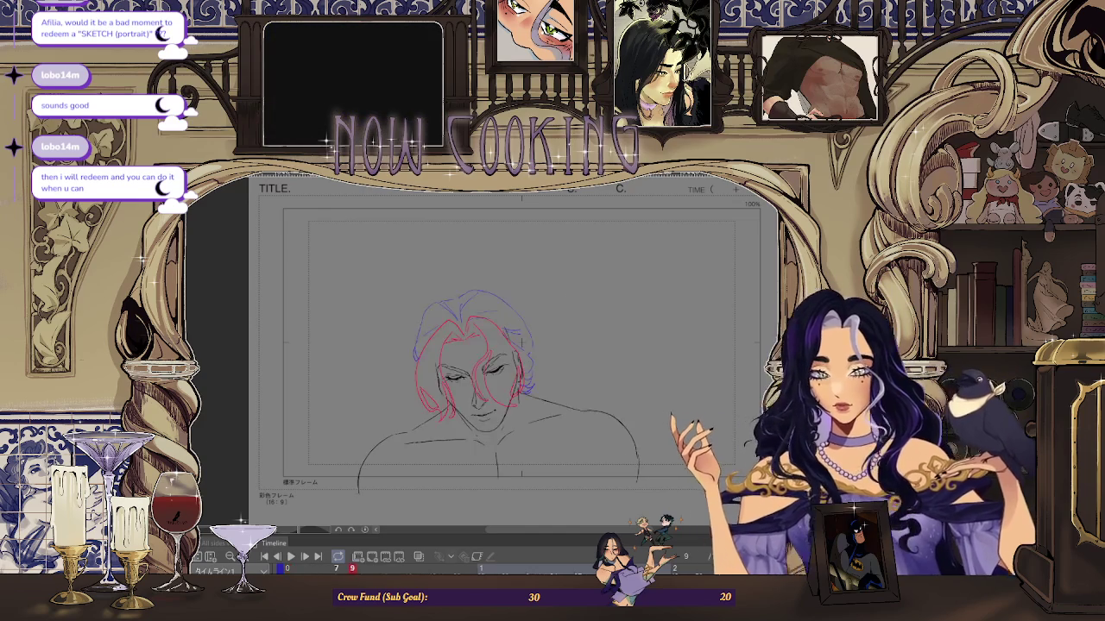
pyautogui.press('Left')
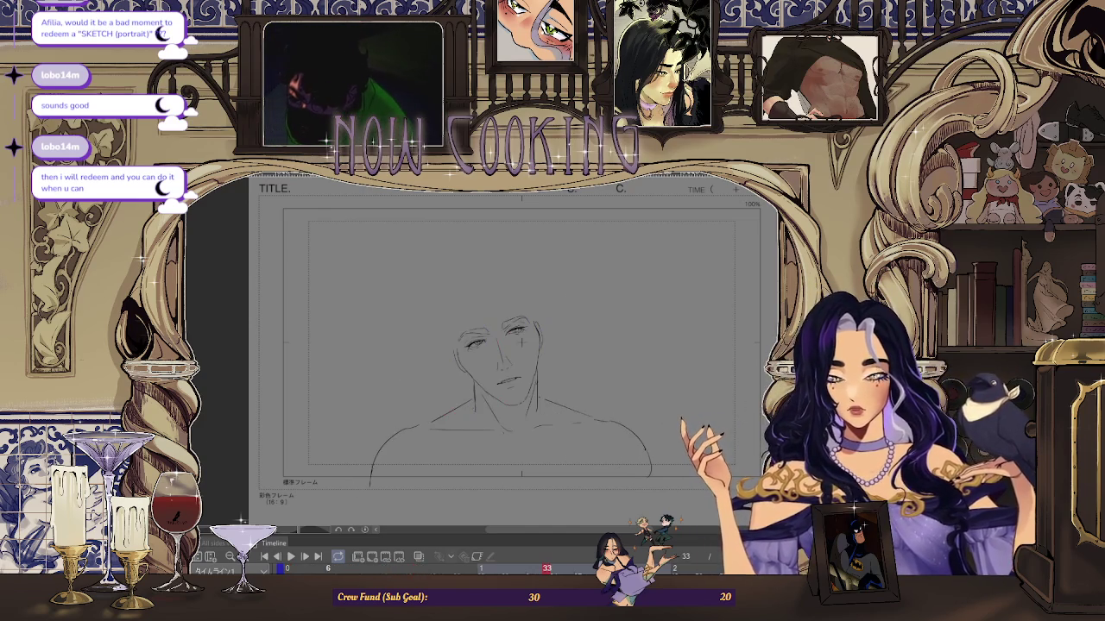
pyautogui.press('Left')
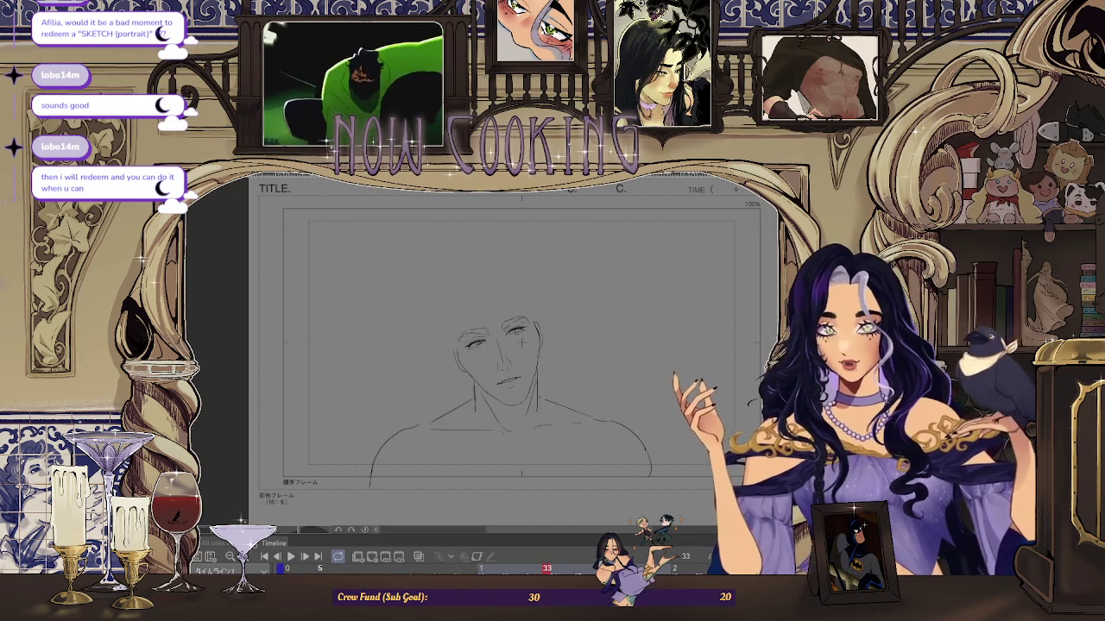
pyautogui.press('Right')
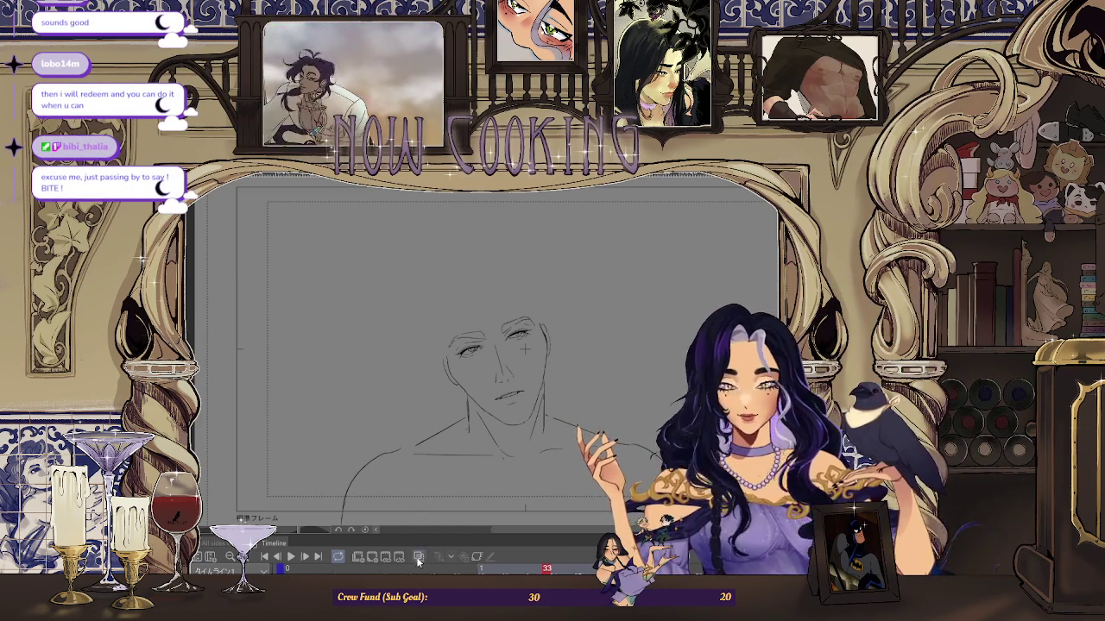
# Step: Turn on blue onion skin, zoom into the head, and draw a red strand across it
pyautogui.press('o')
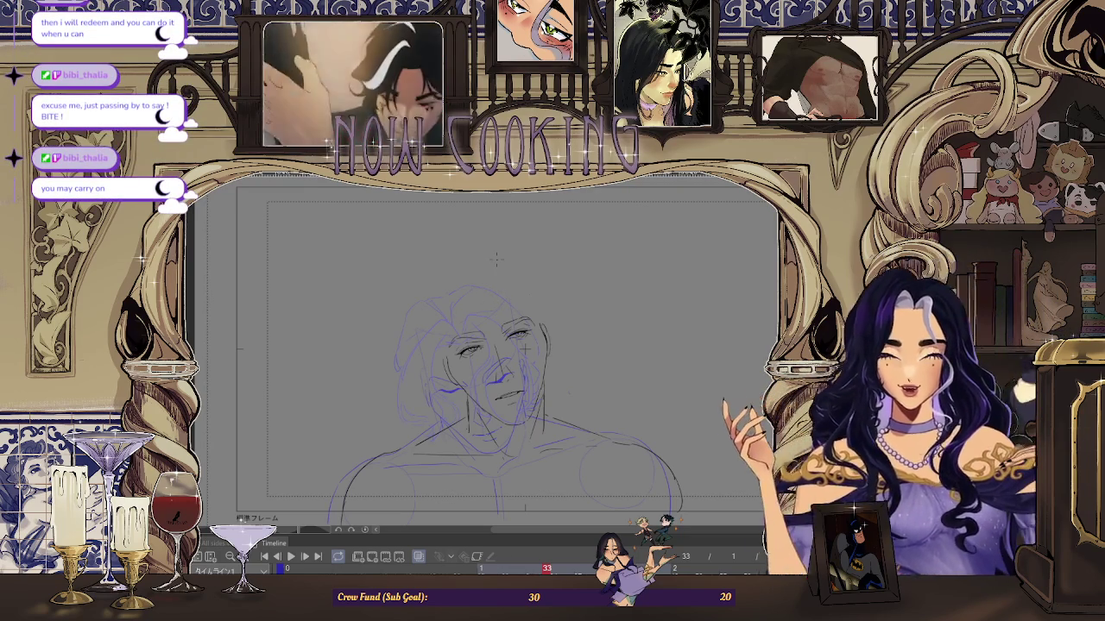
pyautogui.scroll(1, 545, 493)
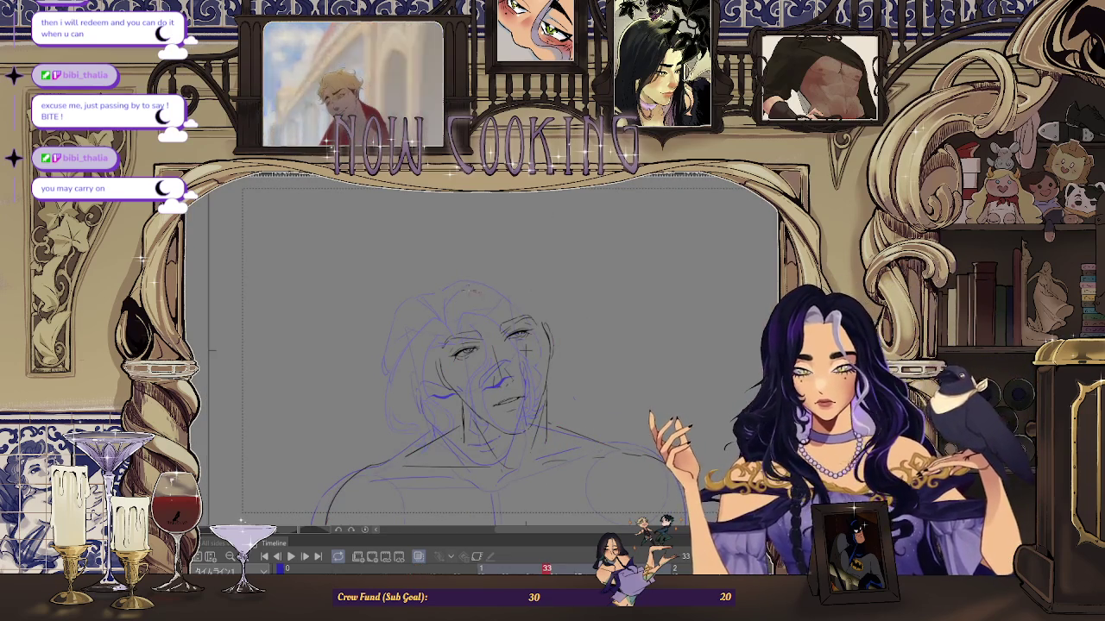
pyautogui.scroll(1, 477, 248)
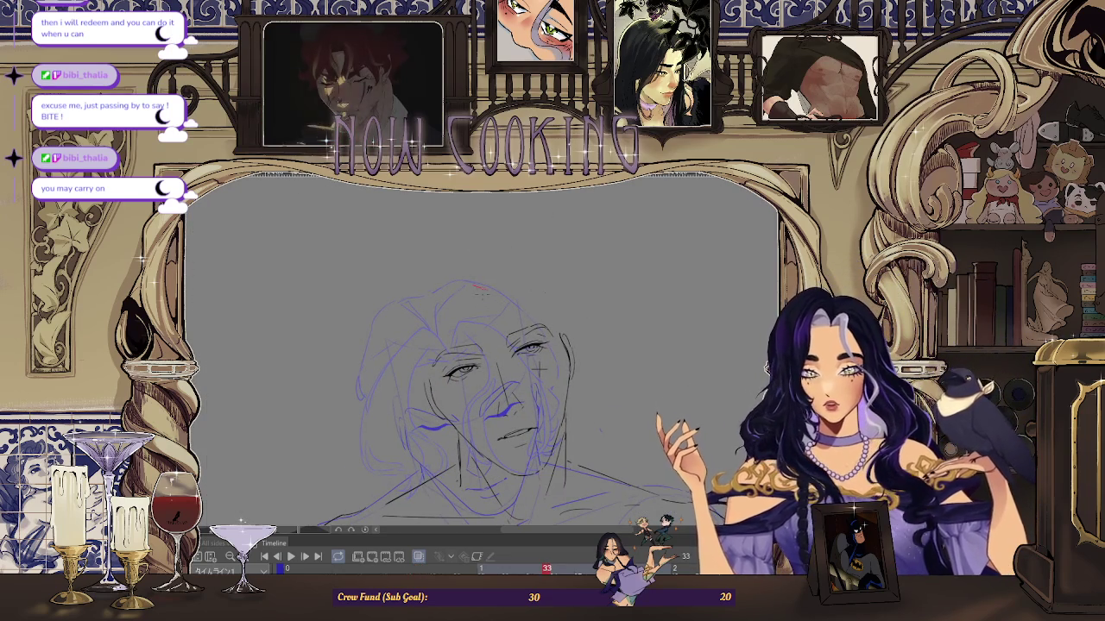
pyautogui.scroll(1, 494, 290)
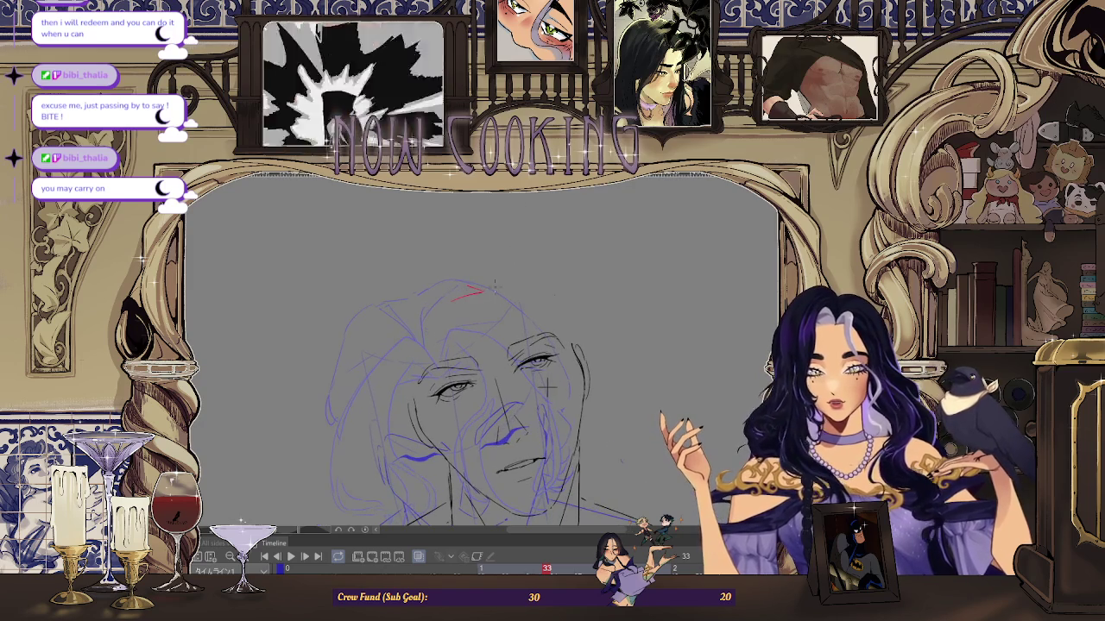
pyautogui.moveTo(492, 288); pyautogui.dragTo(520, 282)
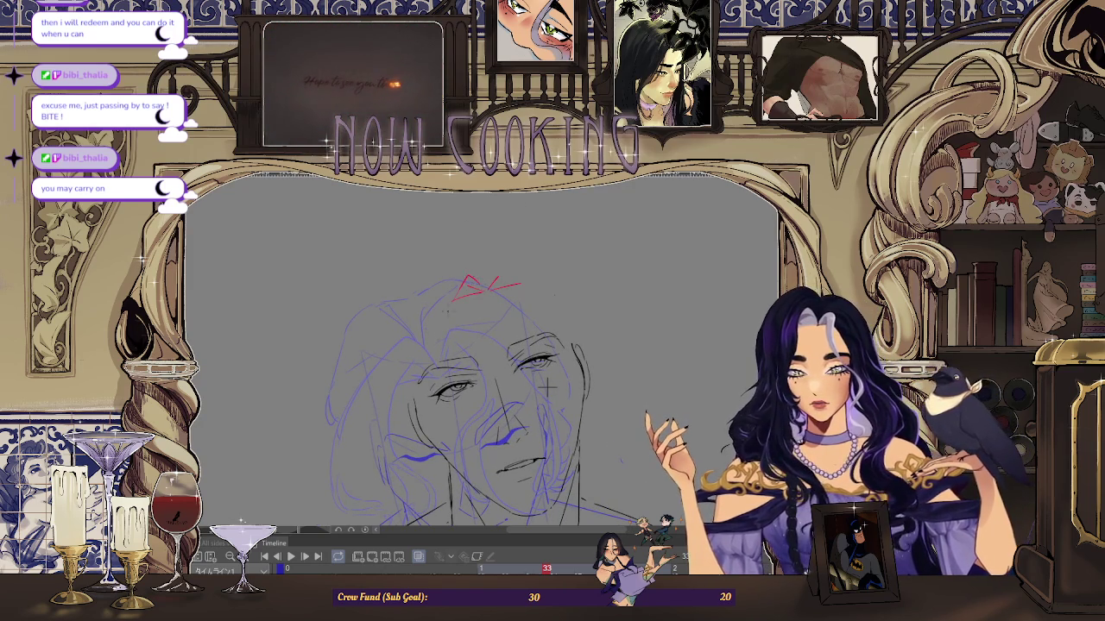
# Step: Undo a misplaced vertical red strand and draw a short red strand over the forehead
pyautogui.scroll(-1, 548, 389)
pyautogui.scroll(-1, 543, 380)
pyautogui.scroll(1, 528, 328)
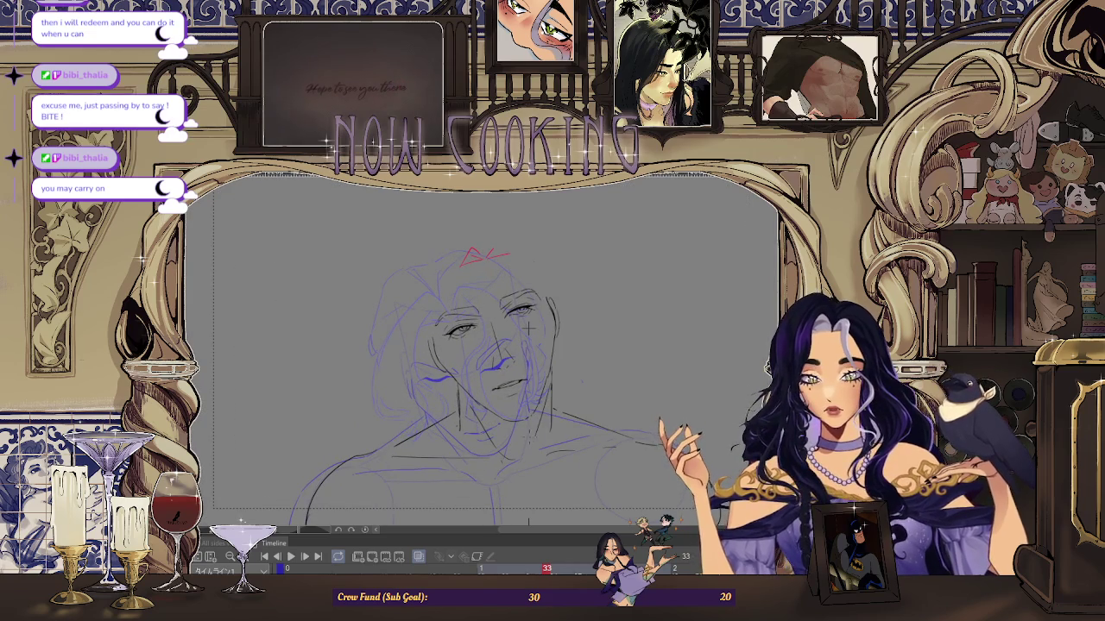
pyautogui.scroll(2, 528, 328)
pyautogui.scroll(-1, 528, 328)
pyautogui.scroll(-1, 529, 328)
pyautogui.moveTo(460, 259); pyautogui.dragTo(473, 351)
pyautogui.hotkey('ctrl', 'z')
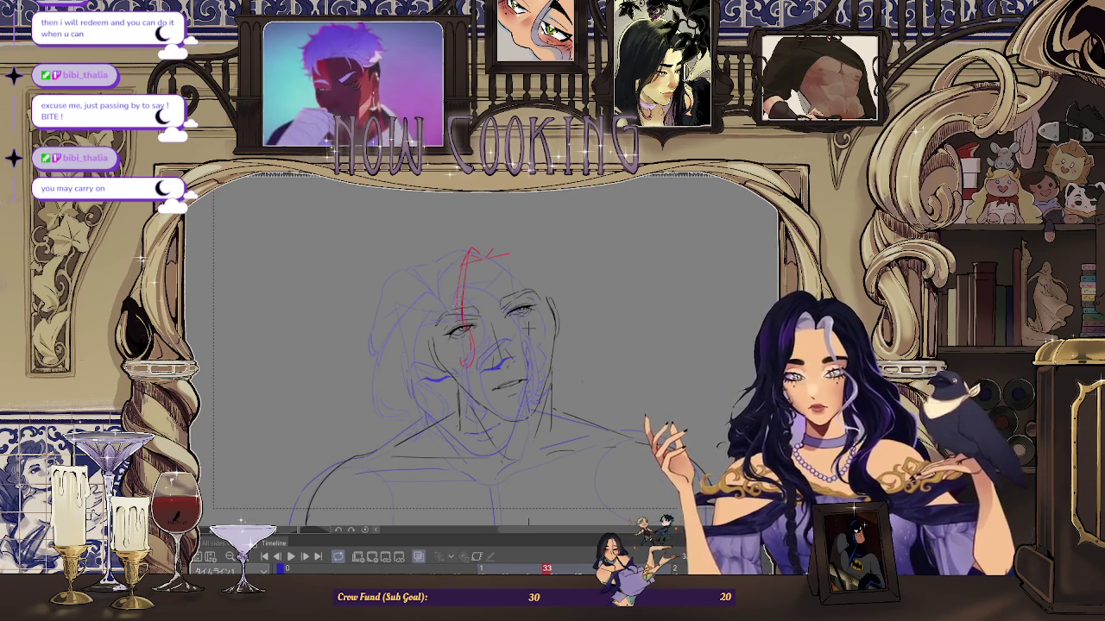
pyautogui.moveTo(457, 286); pyautogui.dragTo(451, 303)
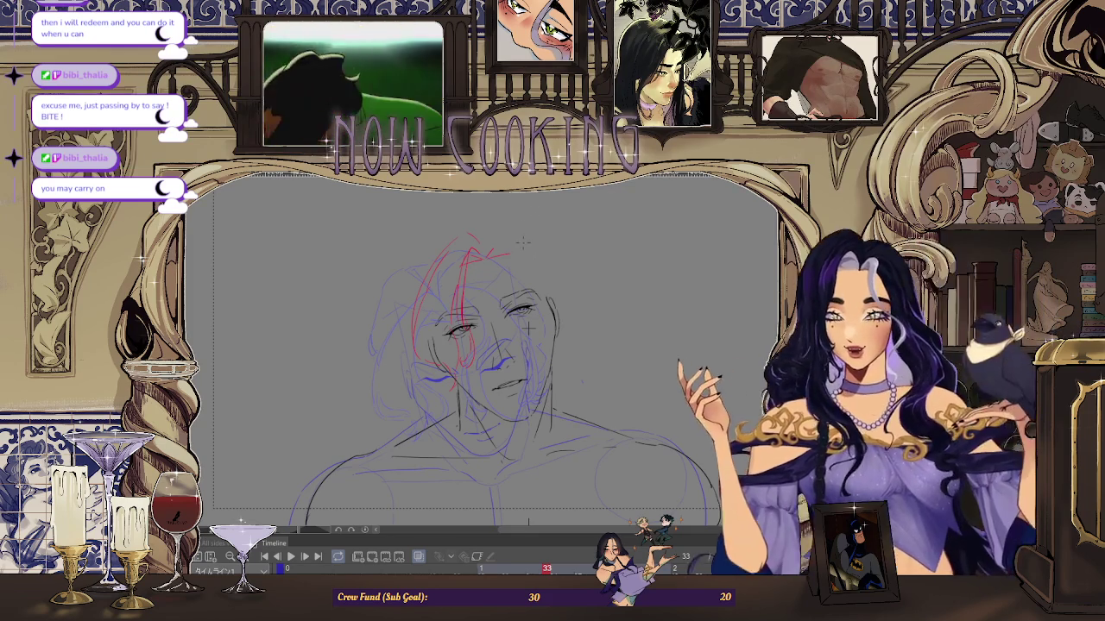
# Step: Finish the red forehead strands, fit the canvas to the window, and return to frame 33
pyautogui.scroll(1, 528, 328)
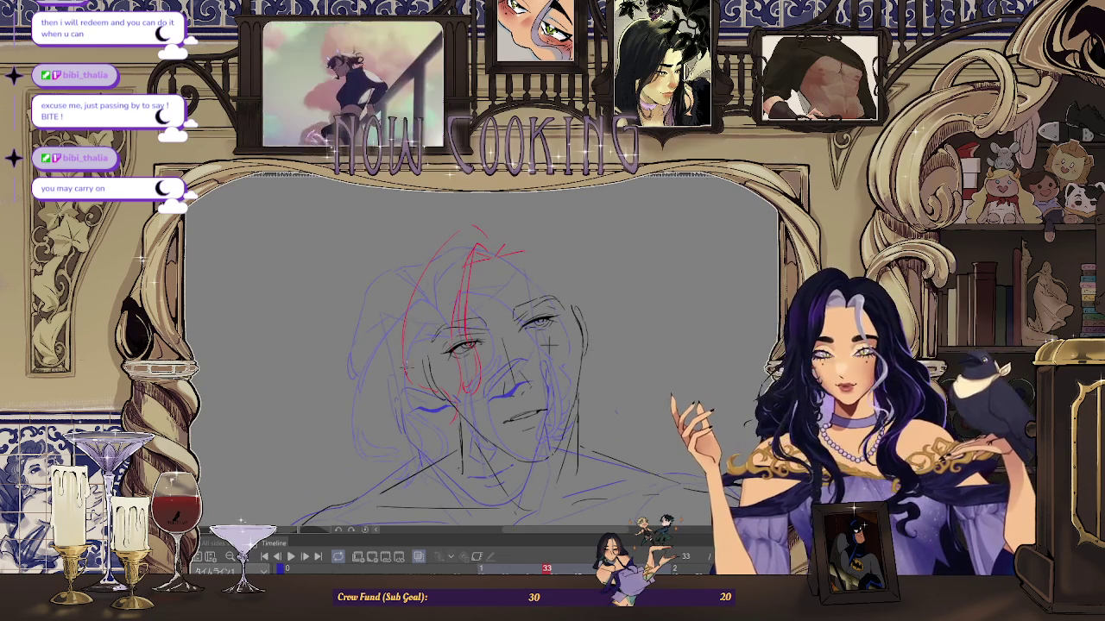
pyautogui.scroll(-1, 549, 343)
pyautogui.scroll(-1, 518, 354)
pyautogui.scroll(-1, 489, 366)
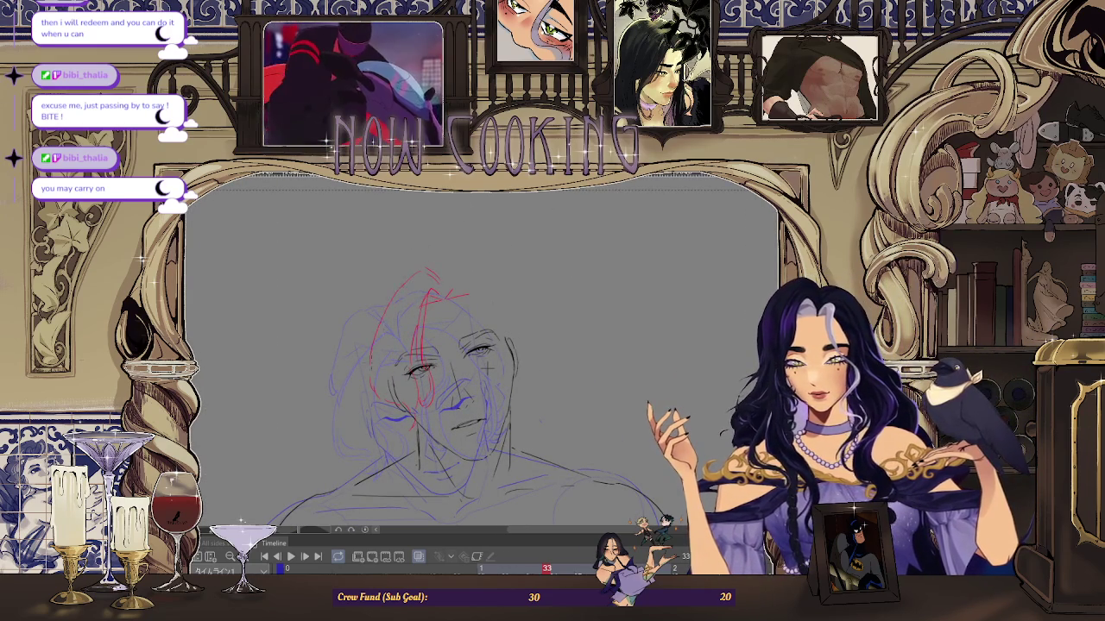
pyautogui.scroll(1, 488, 367)
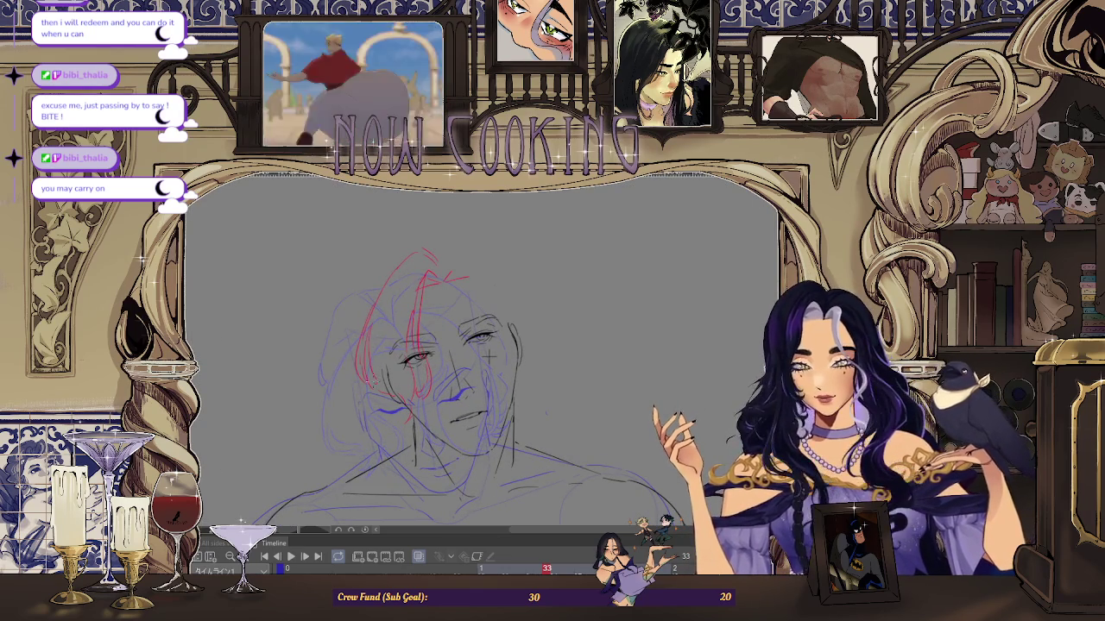
pyautogui.hotkey('ctrl', '0')
pyautogui.press('space')
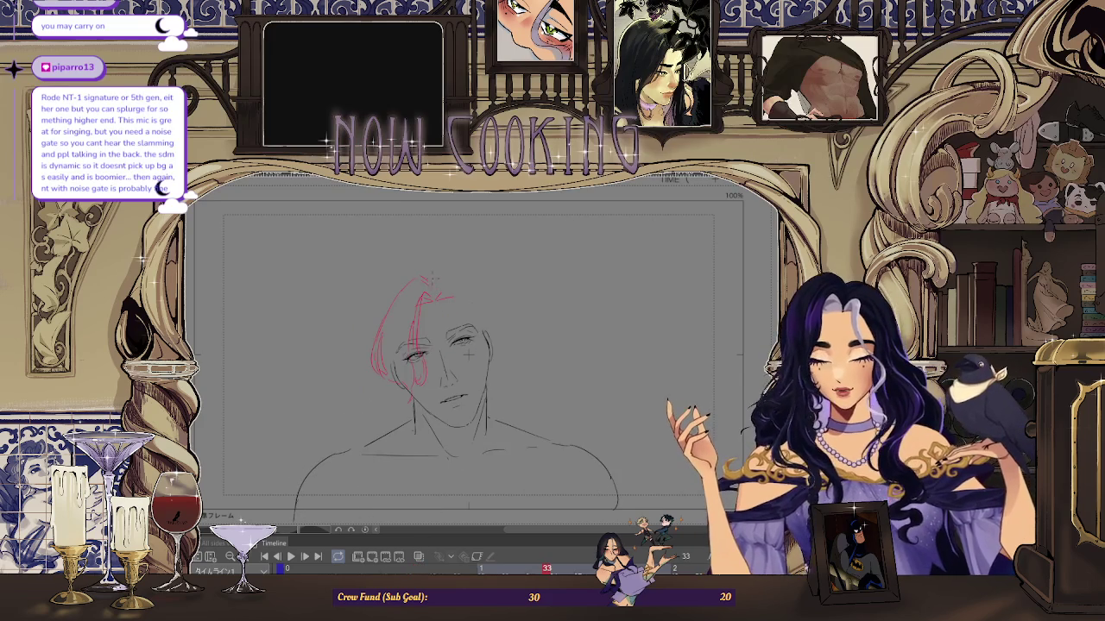
# Step: Flip to the neighbouring frame and back, then preview the frames in sequence
pyautogui.scroll(2, 496, 417)
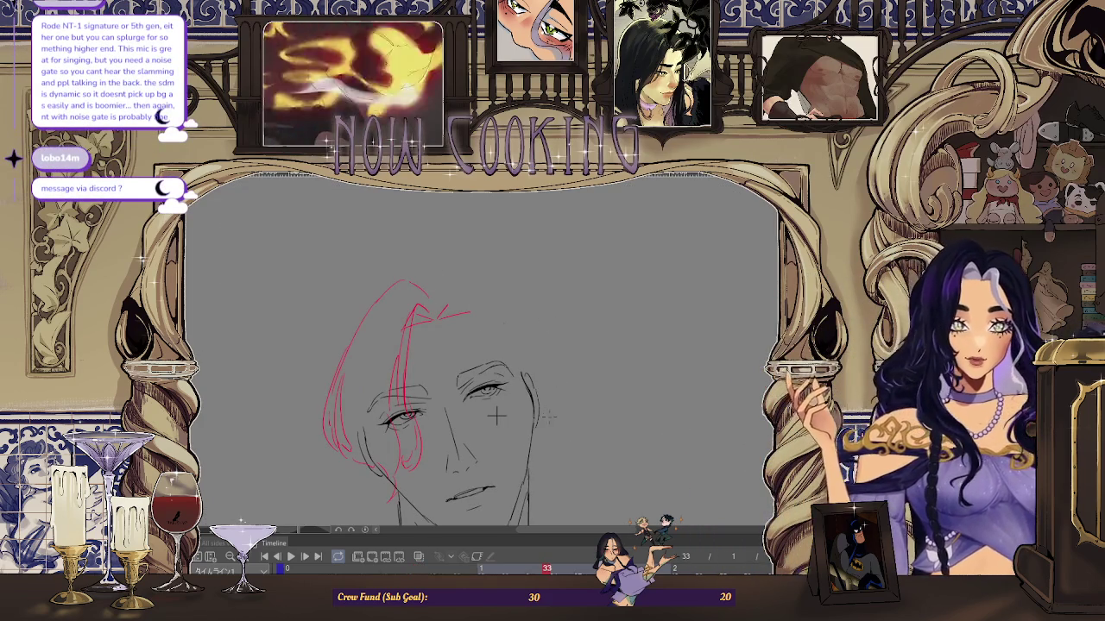
pyautogui.press('Right')
pyautogui.press('Left')
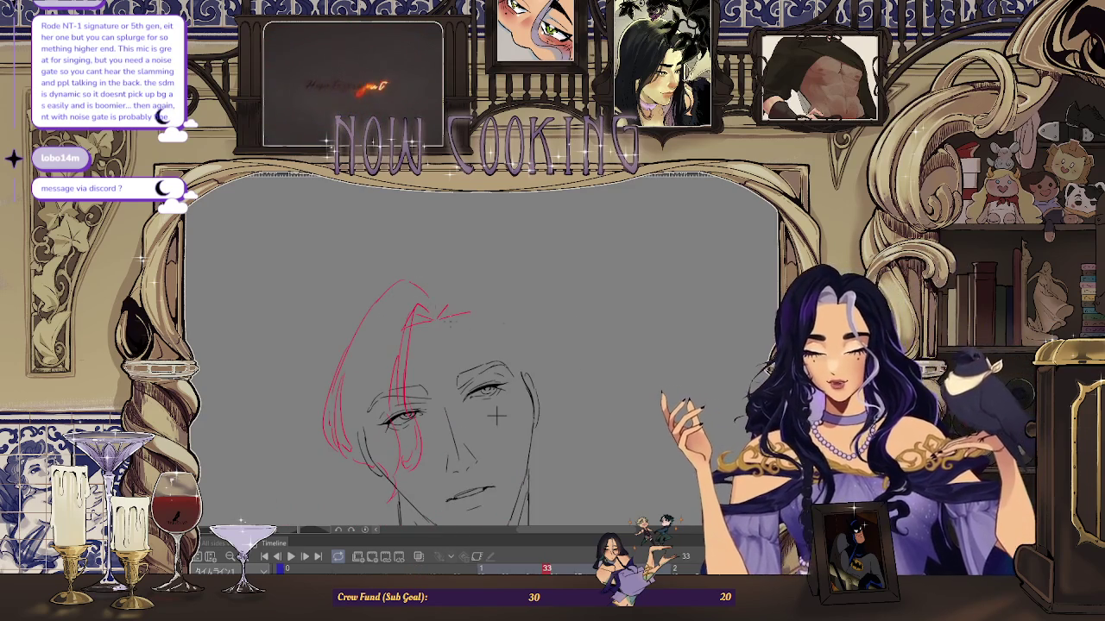
pyautogui.click(421, 559)
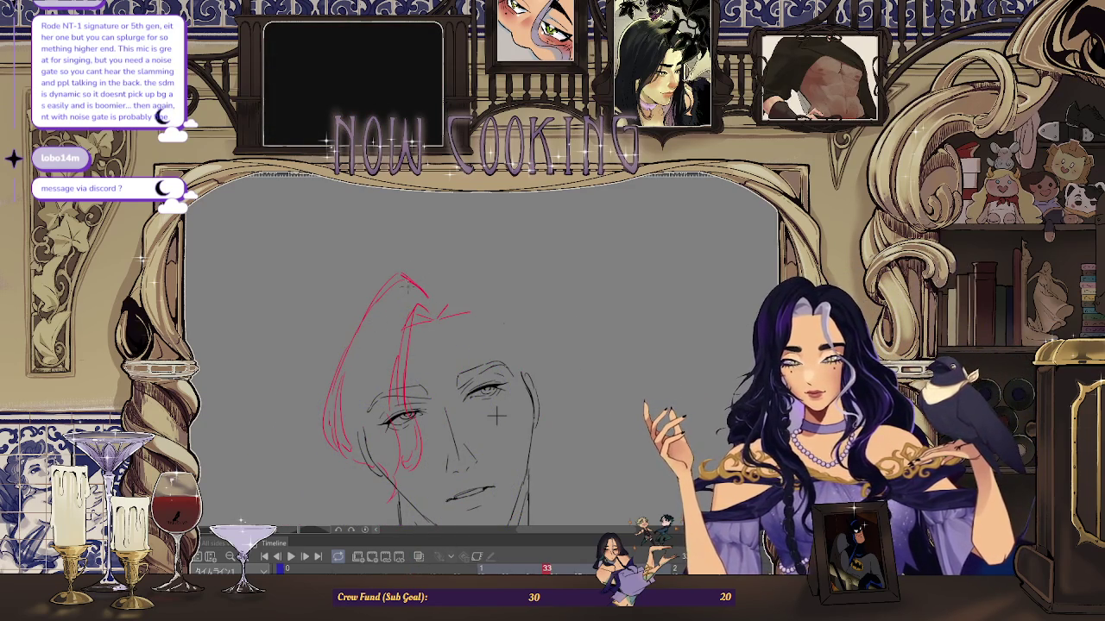
# Step: Erase the top end of a red hair stroke and refine the strands around the head
pyautogui.moveTo(406, 276); pyautogui.dragTo(389, 286)
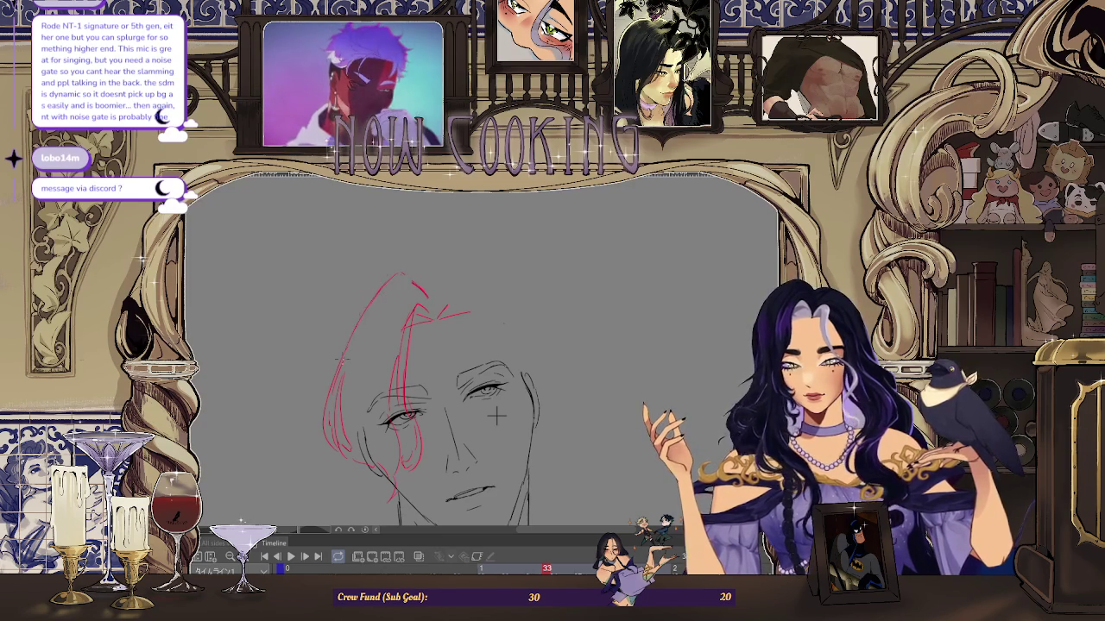
pyautogui.scroll(-2, 497, 416)
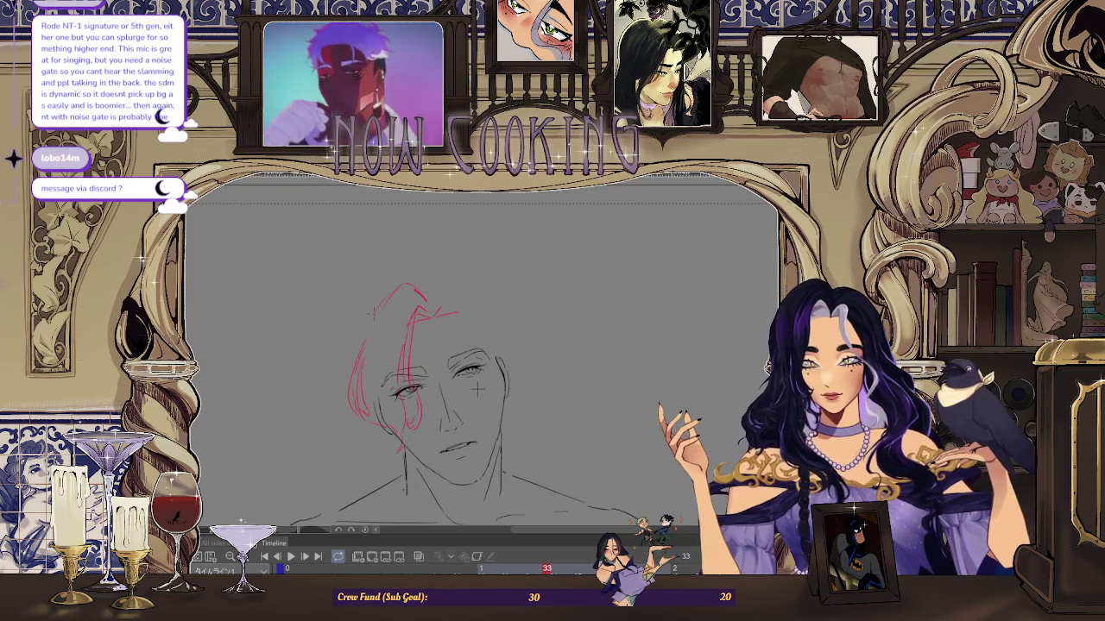
pyautogui.scroll(-1, 477, 391)
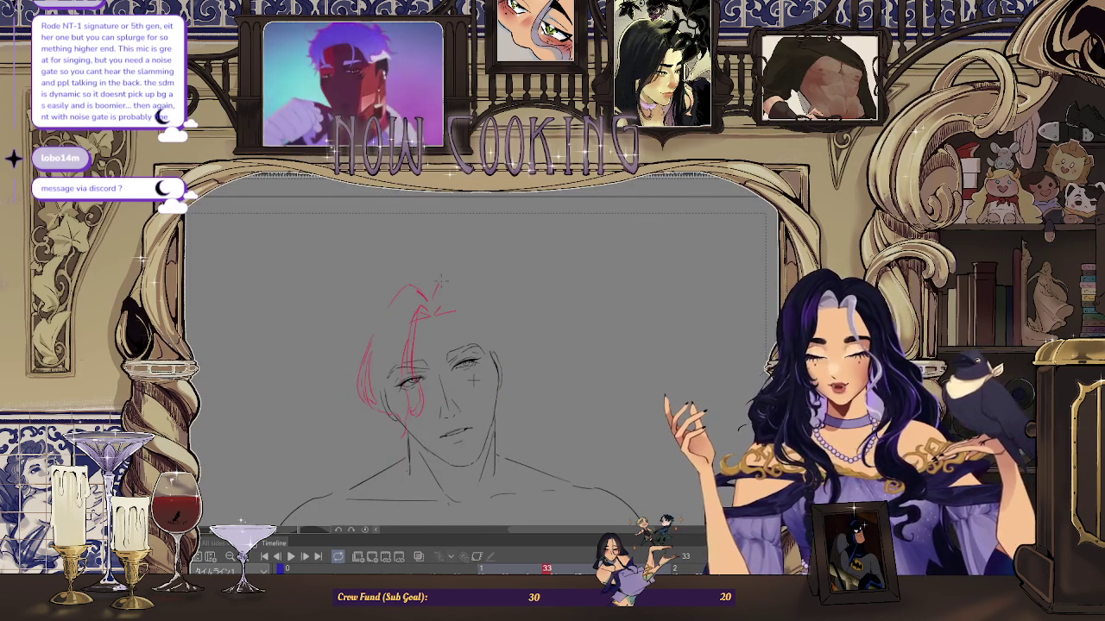
pyautogui.scroll(-1, 461, 343)
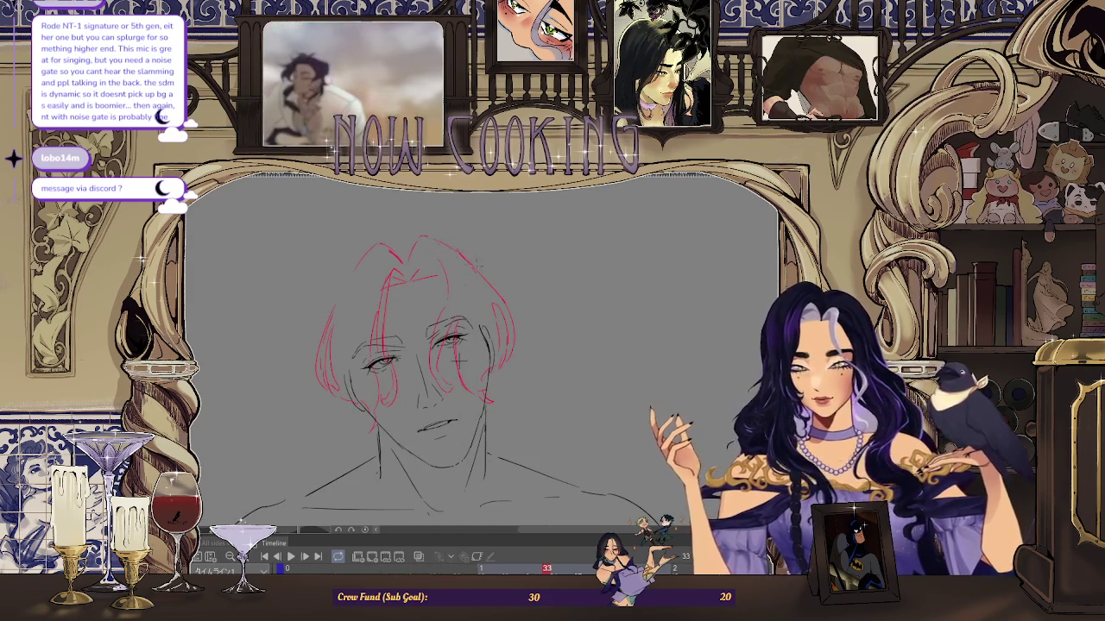
pyautogui.scroll(-2, 547, 359)
pyautogui.scroll(2, 547, 359)
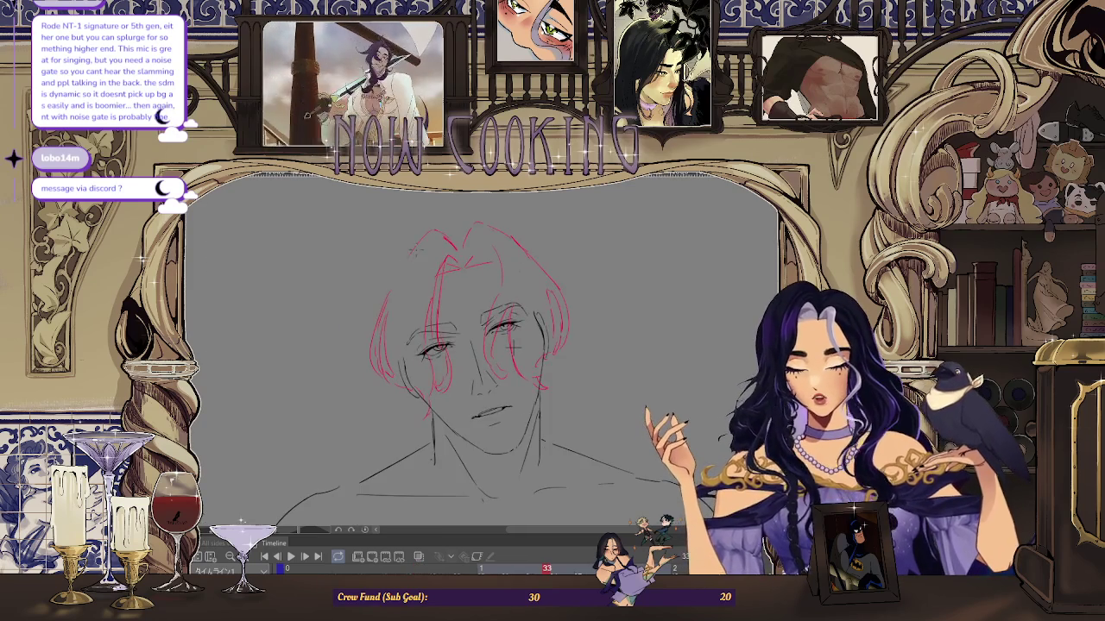
pyautogui.scroll(-2, 494, 352)
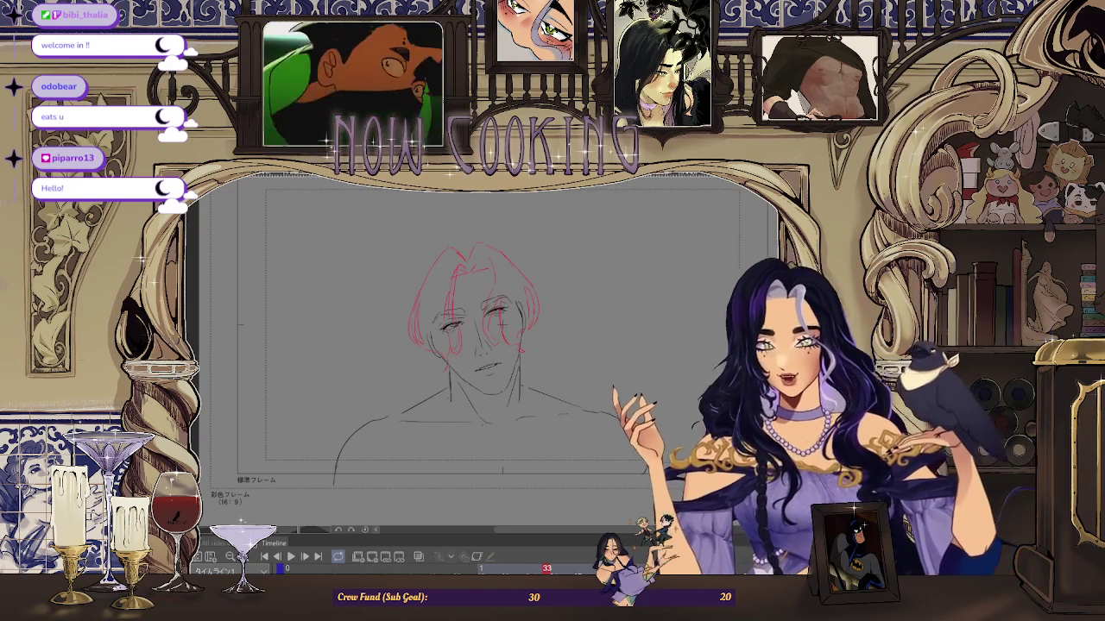
pyautogui.press('Left')
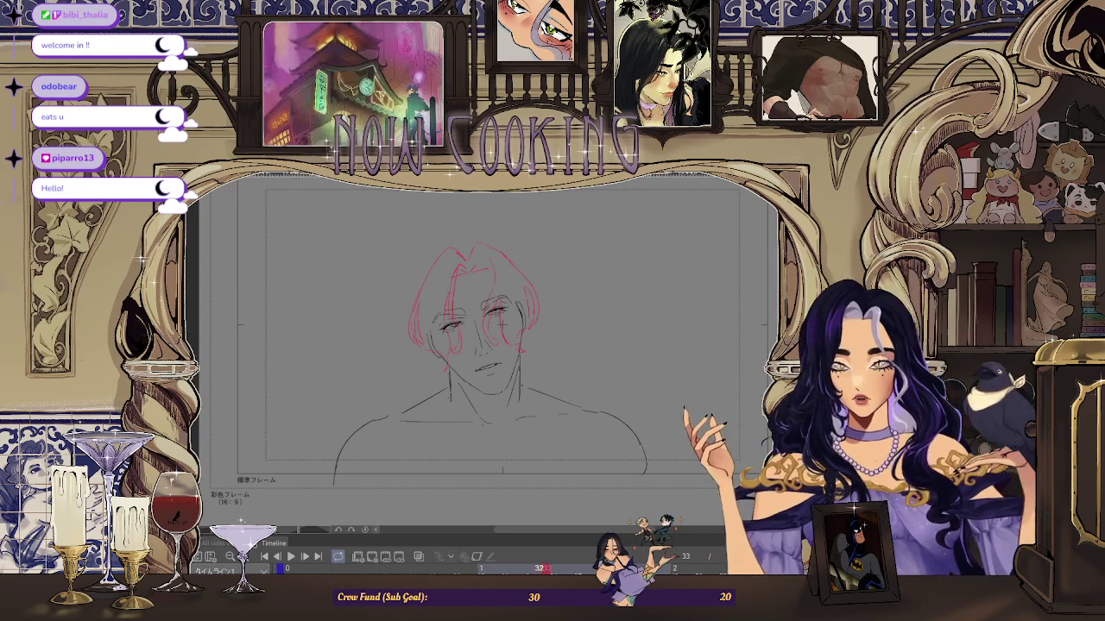
pyautogui.press('space')
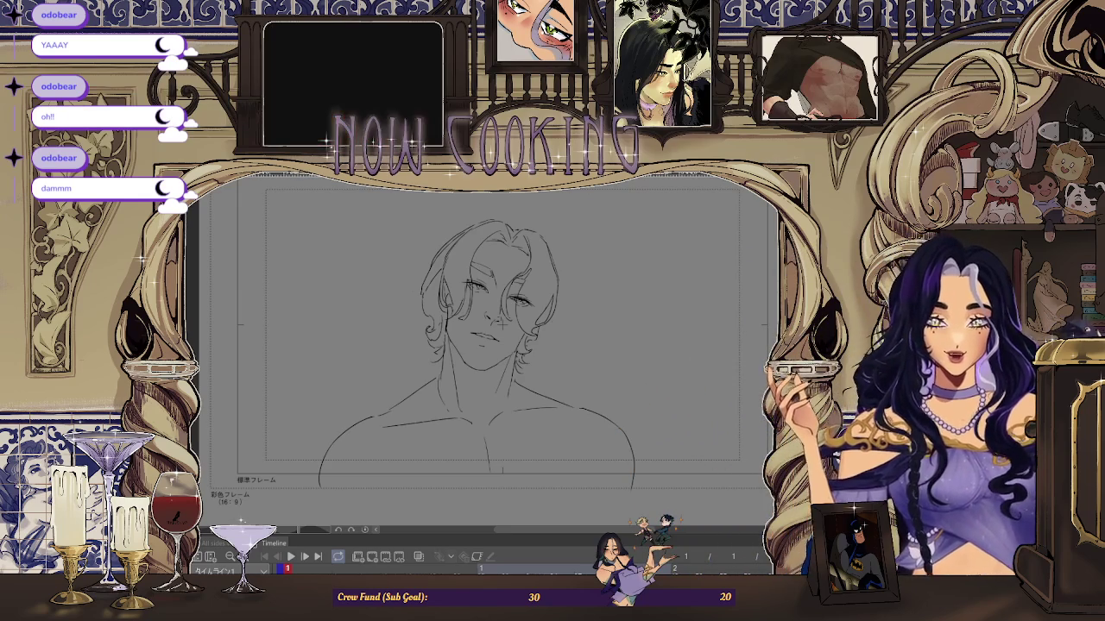
pyautogui.press('space')
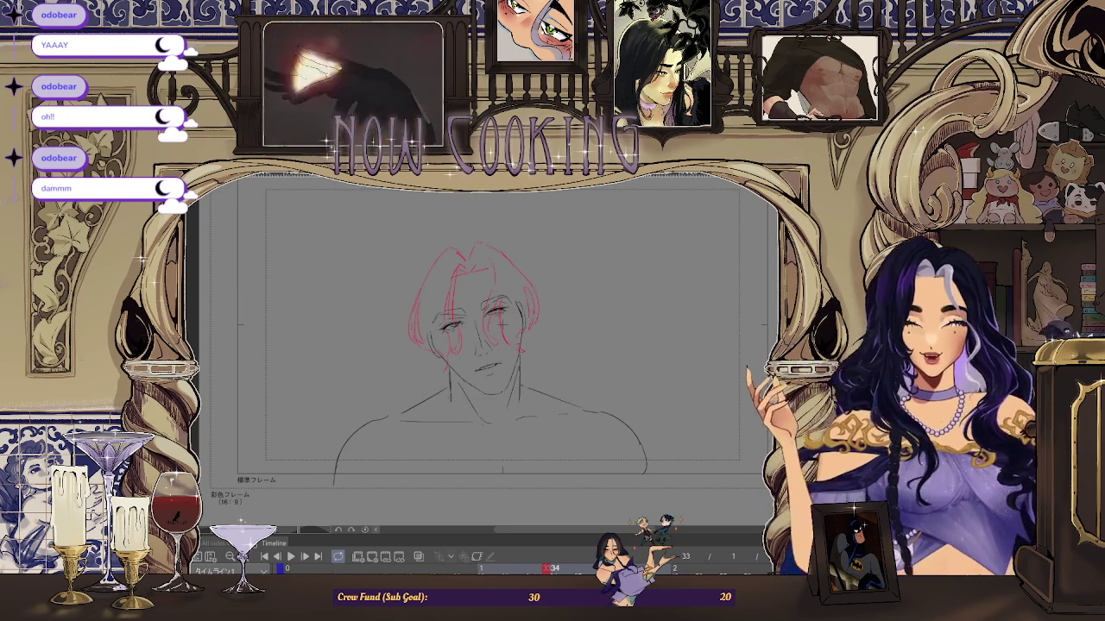
pyautogui.scroll(3, 453, 242)
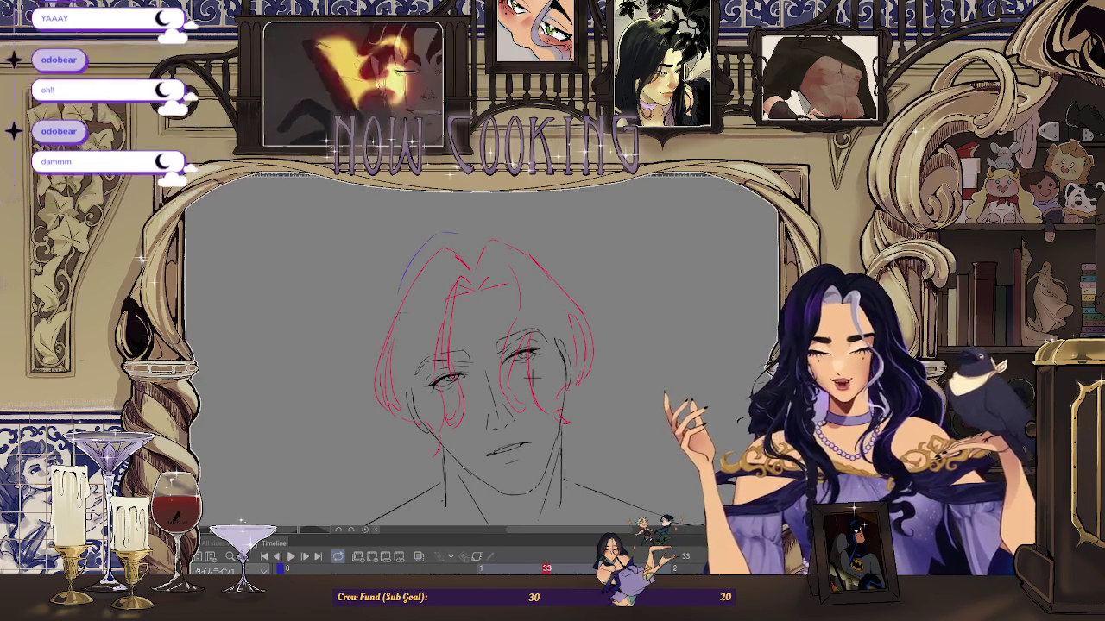
# Step: Draw a blue strand along the top-left crown, undoing the longer upper-left stroke
pyautogui.moveTo(457, 231); pyautogui.dragTo(399, 294)
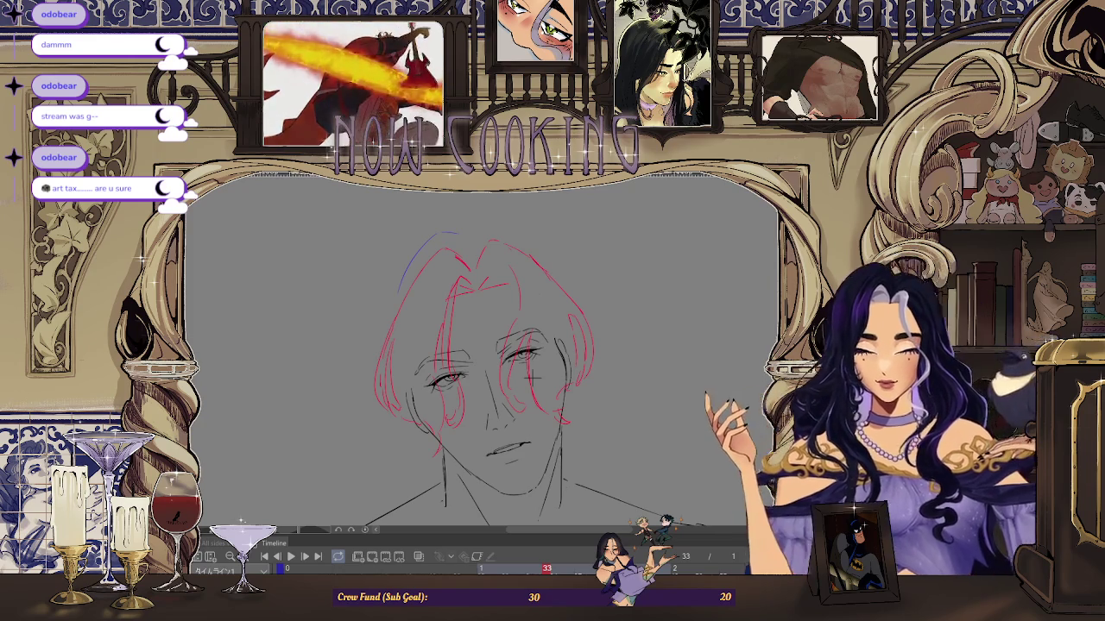
pyautogui.hotkey('ctrl', '-')
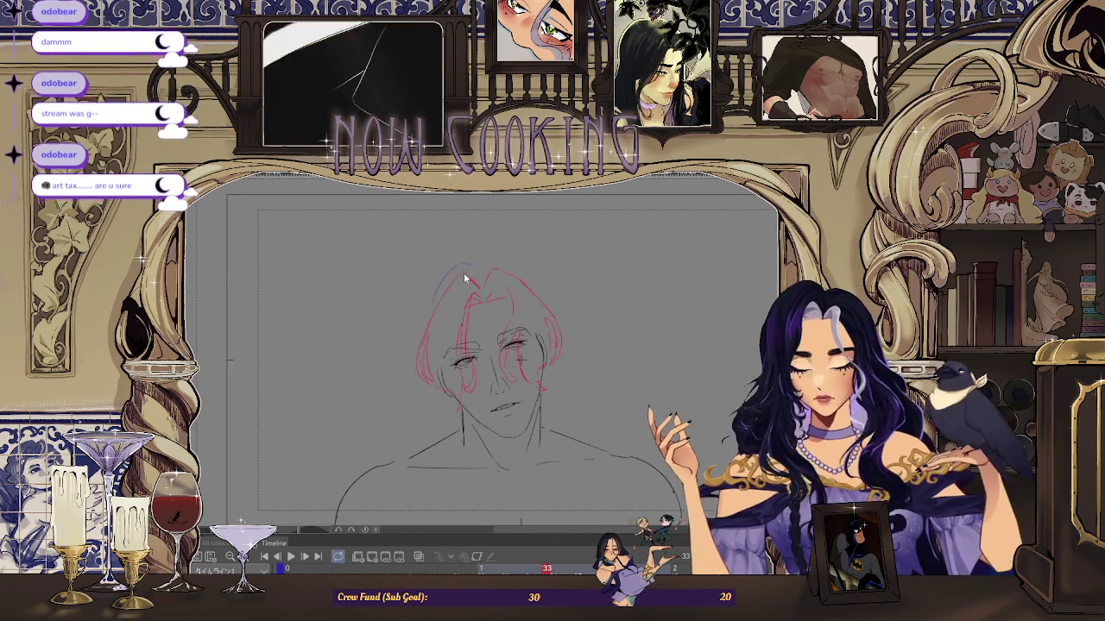
pyautogui.moveTo(421, 321); pyautogui.dragTo(473, 268)
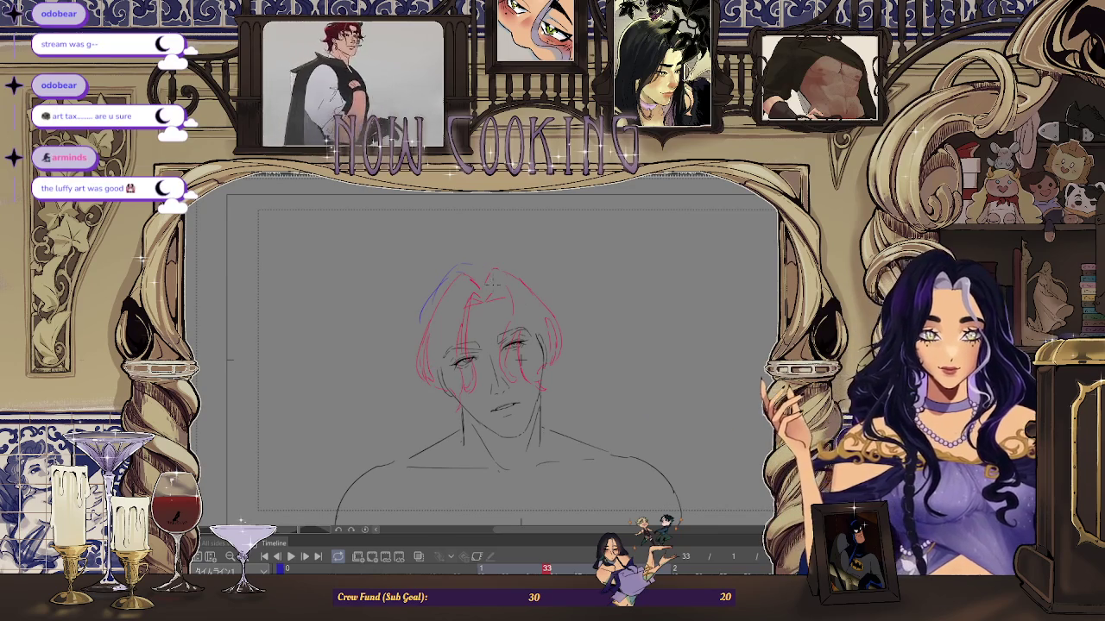
pyautogui.scroll(1, 497, 250)
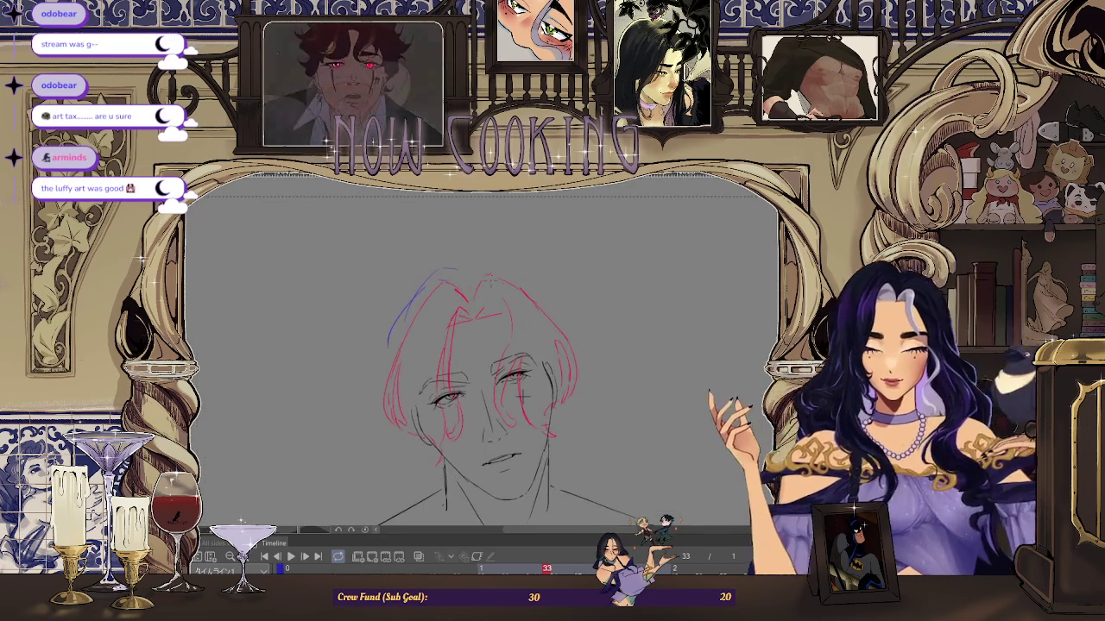
pyautogui.hotkey('ctrl', 'z')
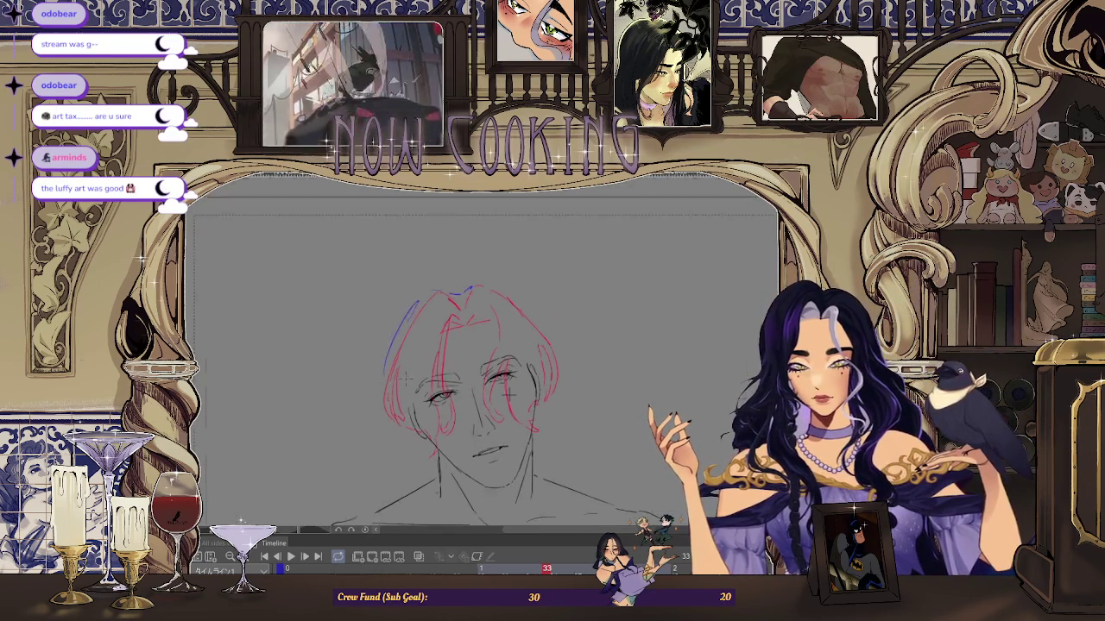
pyautogui.scroll(-2, 479, 363)
pyautogui.scroll(1, 479, 363)
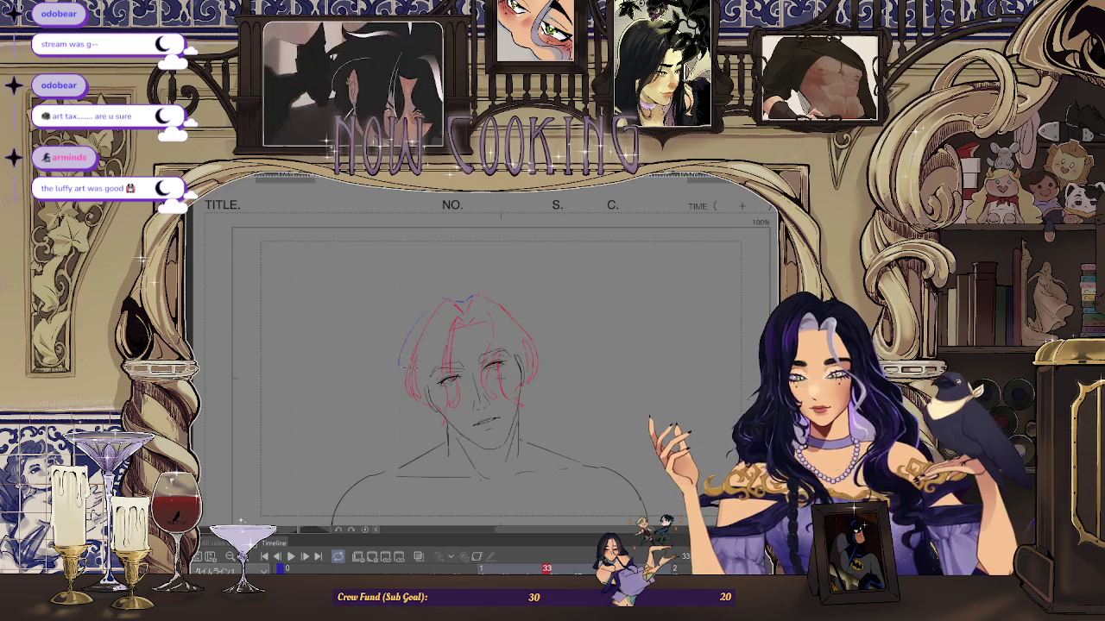
# Step: Loop the animation playback, zooming out to the whole page and back in while it runs
pyautogui.scroll(-1, 472, 401)
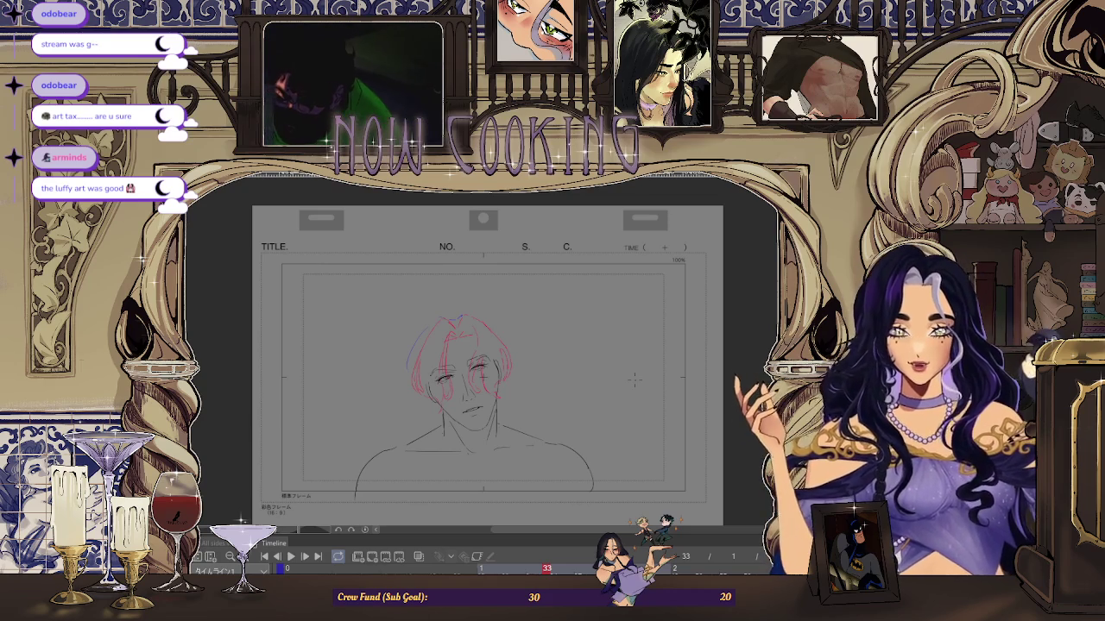
pyautogui.press('space')
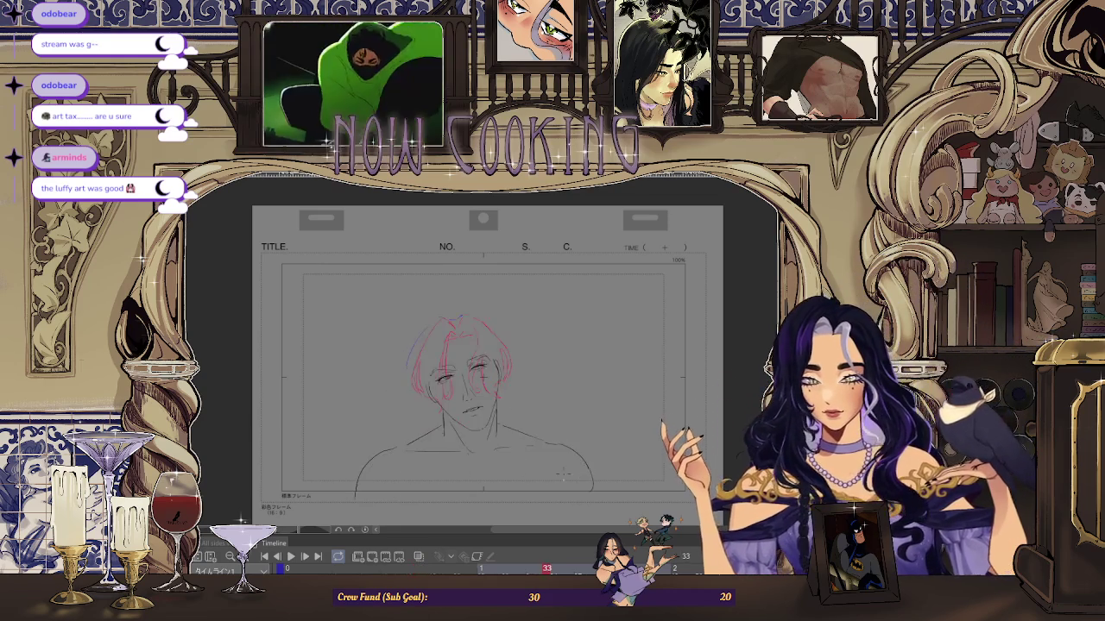
pyautogui.hotkey('ctrl', '+')
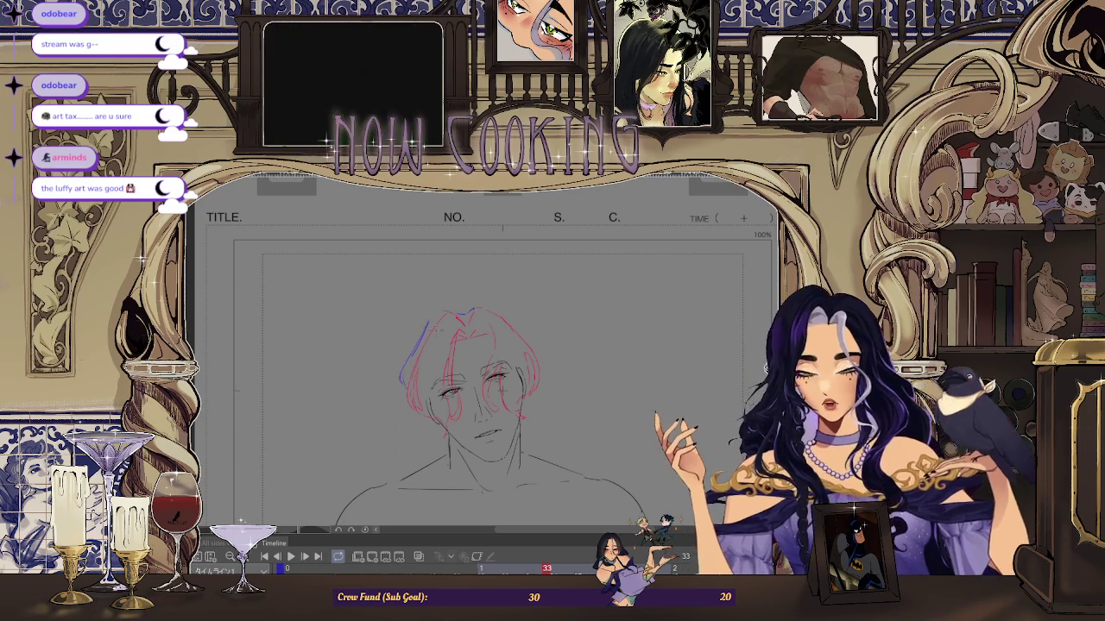
pyautogui.hotkey('ctrl', '-')
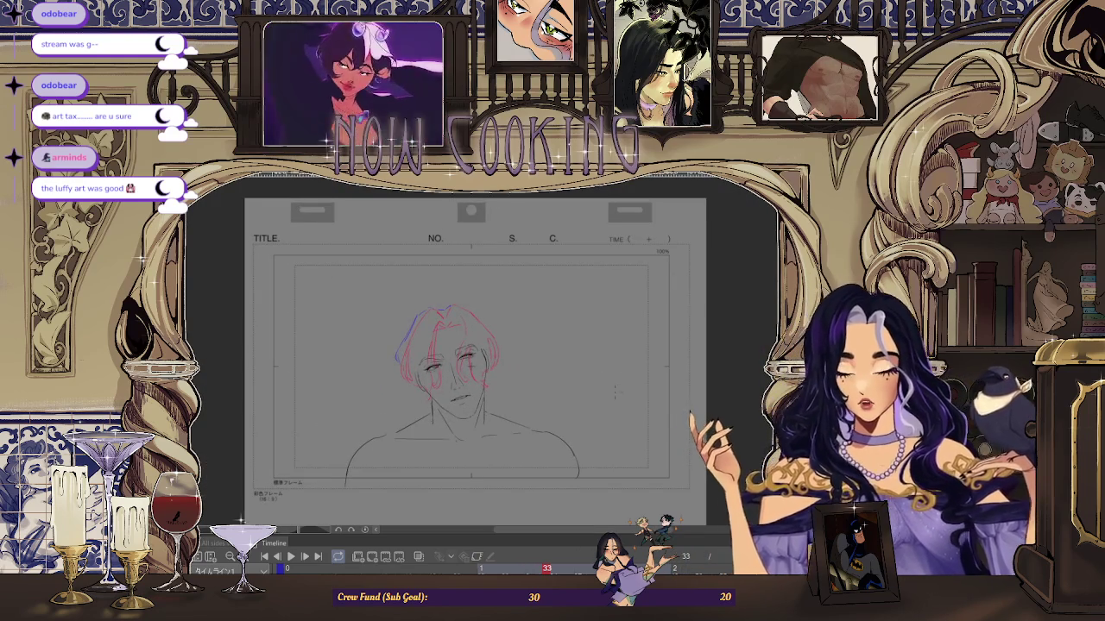
pyautogui.hotkey('ctrl', '+')
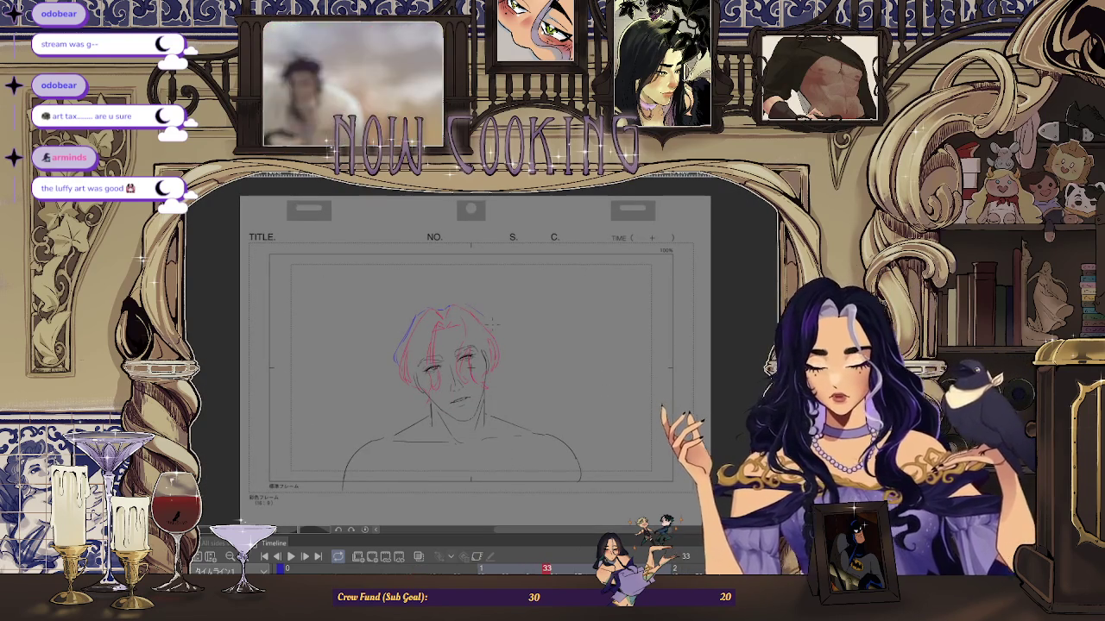
pyautogui.press('space')
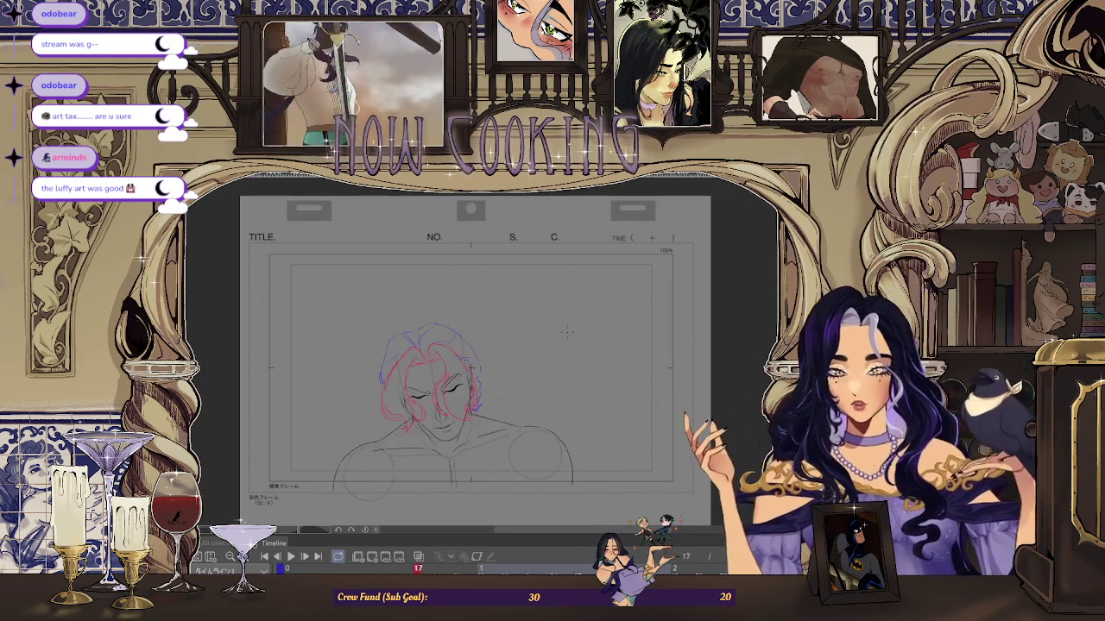